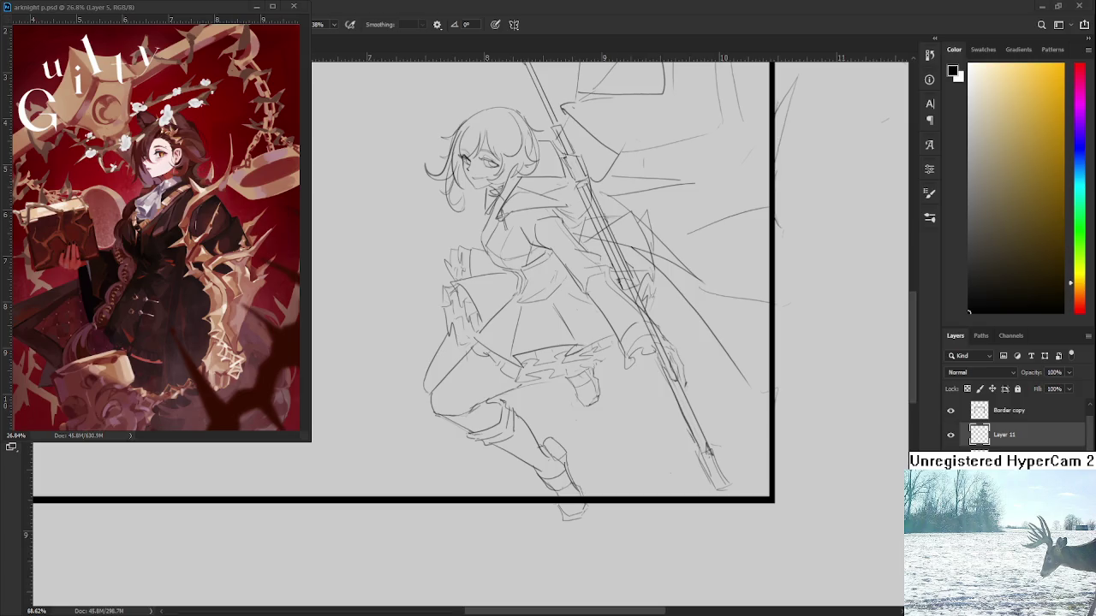
Sketch an axe-blade shape with small tip marks at the spear's lower end
{"action": "scroll", "coordinate": [648, 441], "scroll_direction": "down", "scroll_amount": 2}
{"action": "scroll", "coordinate": [638, 438], "scroll_direction": "down", "scroll_amount": 1}
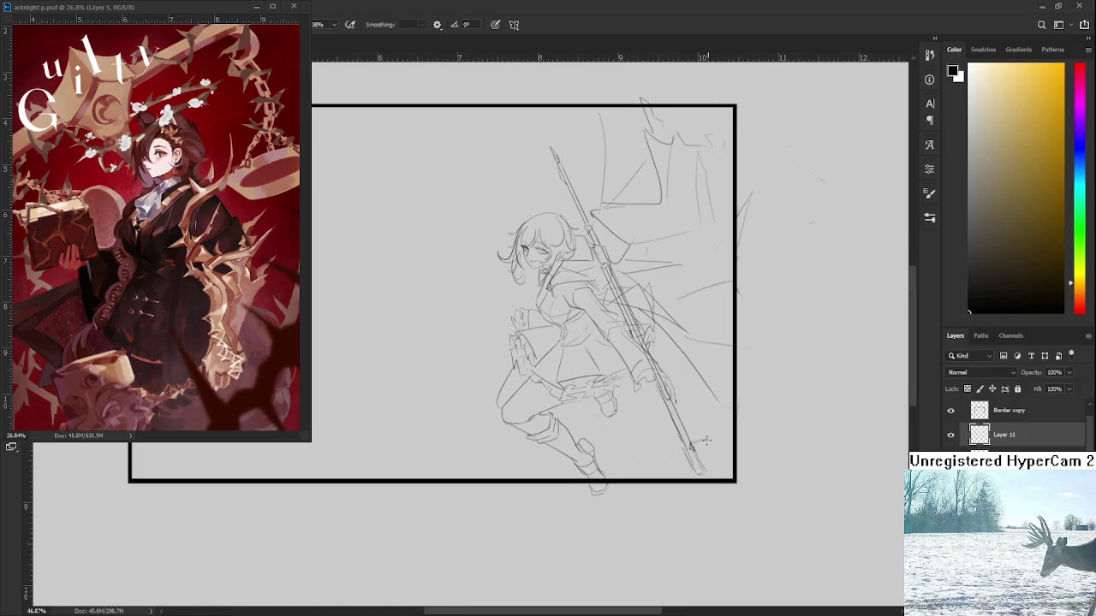
{"action": "mouse_move", "coordinate": [700, 451]}
{"action": "left_mouse_down"}
{"action": "mouse_move", "coordinate": [712, 436]}
{"action": "mouse_move", "coordinate": [726, 459]}
{"action": "left_mouse_up"}
{"action": "mouse_move", "coordinate": [726, 467]}
{"action": "left_mouse_down"}
{"action": "mouse_move", "coordinate": [724, 435]}
{"action": "mouse_move", "coordinate": [728, 443]}
{"action": "mouse_move", "coordinate": [692, 454]}
{"action": "mouse_move", "coordinate": [719, 442]}
{"action": "mouse_move", "coordinate": [718, 453]}
{"action": "left_mouse_up"}
Add faint strokes beside the axe blade and refine its right edge
{"action": "mouse_move", "coordinate": [722, 395]}
{"action": "left_mouse_down"}
{"action": "mouse_move", "coordinate": [742, 441]}
{"action": "mouse_move", "coordinate": [732, 460]}
{"action": "left_mouse_up"}
{"action": "left_click_drag", "start_coordinate": [716, 399], "coordinate": [729, 435]}
{"action": "mouse_move", "coordinate": [714, 399]}
{"action": "left_mouse_down"}
{"action": "mouse_move", "coordinate": [724, 448]}
{"action": "mouse_move", "coordinate": [695, 417]}
{"action": "left_mouse_up"}
{"action": "scroll", "coordinate": [717, 438], "scroll_direction": "down", "scroll_amount": 2}
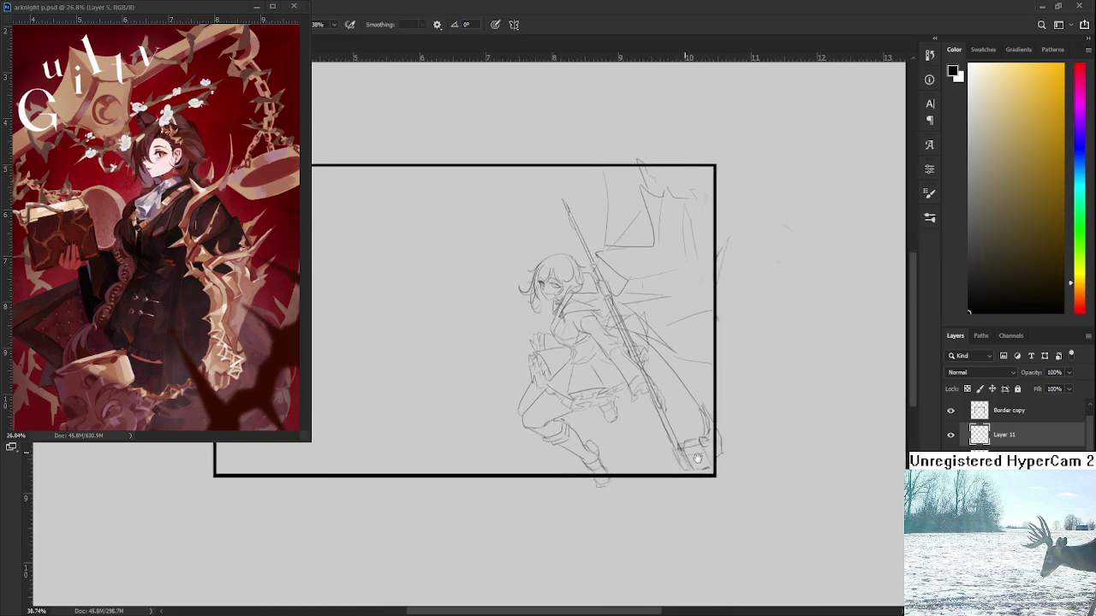
Lasso the blade and stretch its bottom corners outward with Free Transform
{"action": "key", "text": "l"}
{"action": "left_click_drag", "start_coordinate": [681, 441], "coordinate": [685, 411]}
{"action": "key", "text": "ctrl+t"}
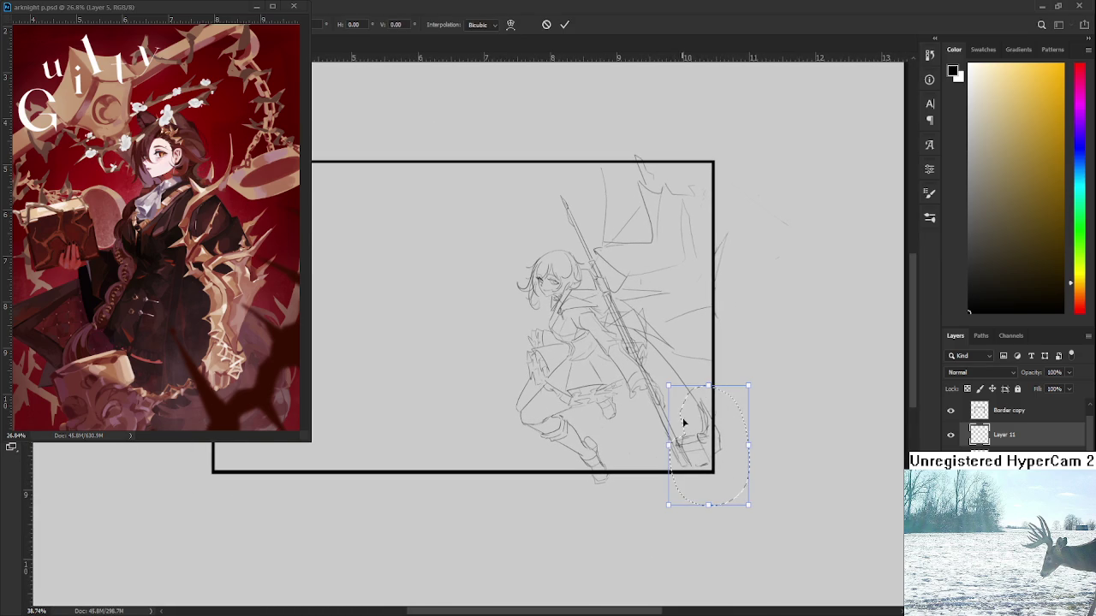
{"action": "left_click_drag", "start_coordinate": [748, 506], "coordinate": [794, 541]}
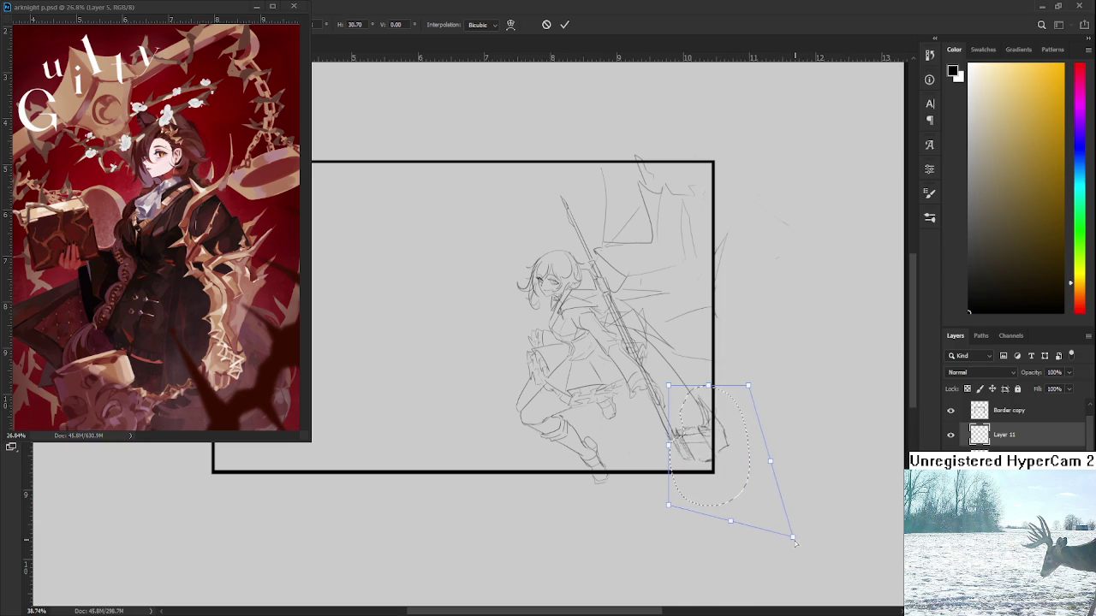
{"action": "left_click_drag", "start_coordinate": [794, 542], "coordinate": [794, 532]}
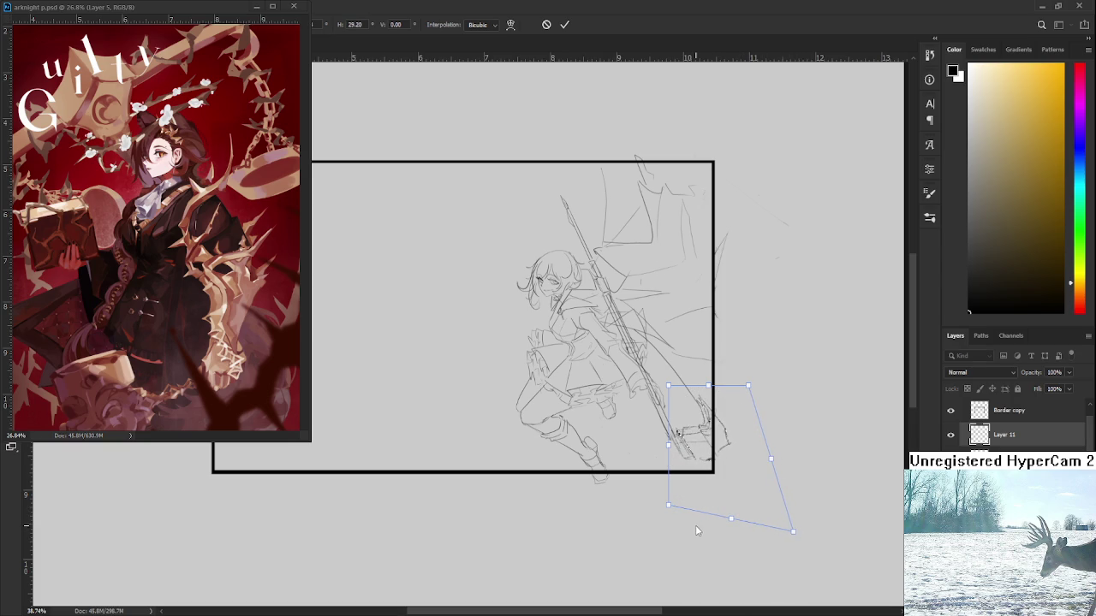
{"action": "left_click_drag", "start_coordinate": [669, 505], "coordinate": [648, 531]}
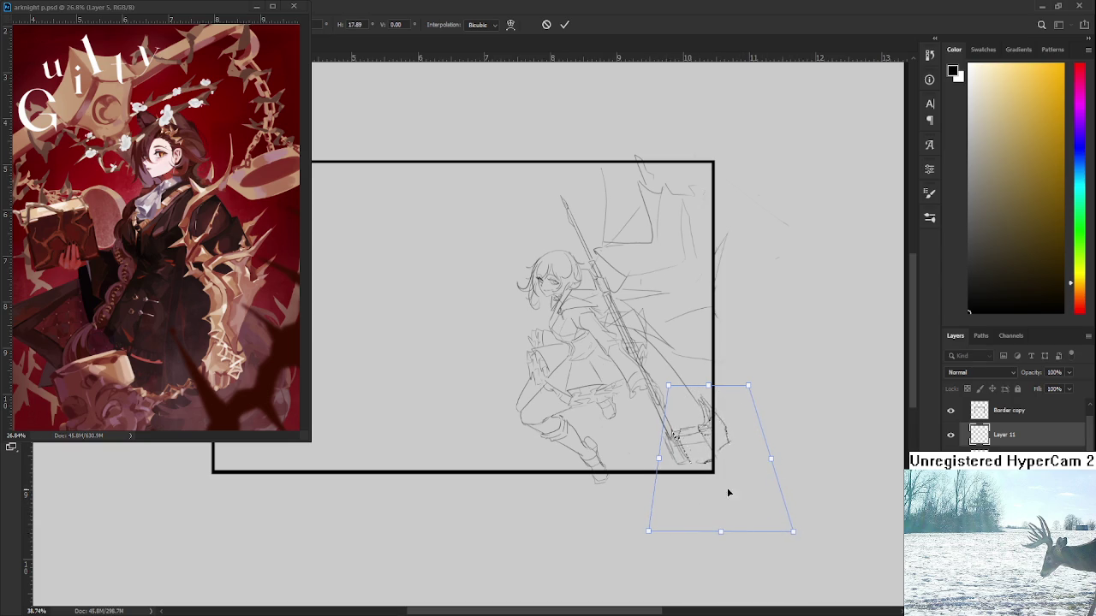
Skew the blade's sides and top, nudge it into place, and commit the transform
{"action": "left_click_drag", "start_coordinate": [778, 457], "coordinate": [776, 445]}
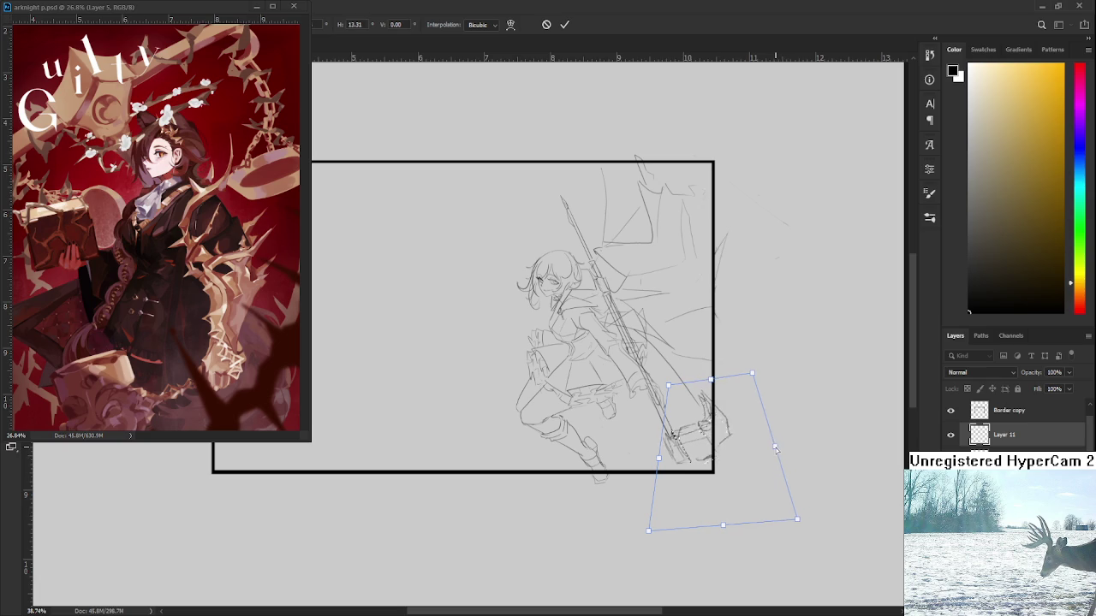
{"action": "left_click_drag", "start_coordinate": [796, 528], "coordinate": [771, 535]}
{"action": "left_click_drag", "start_coordinate": [724, 472], "coordinate": [729, 466]}
{"action": "left_click_drag", "start_coordinate": [714, 375], "coordinate": [708, 377]}
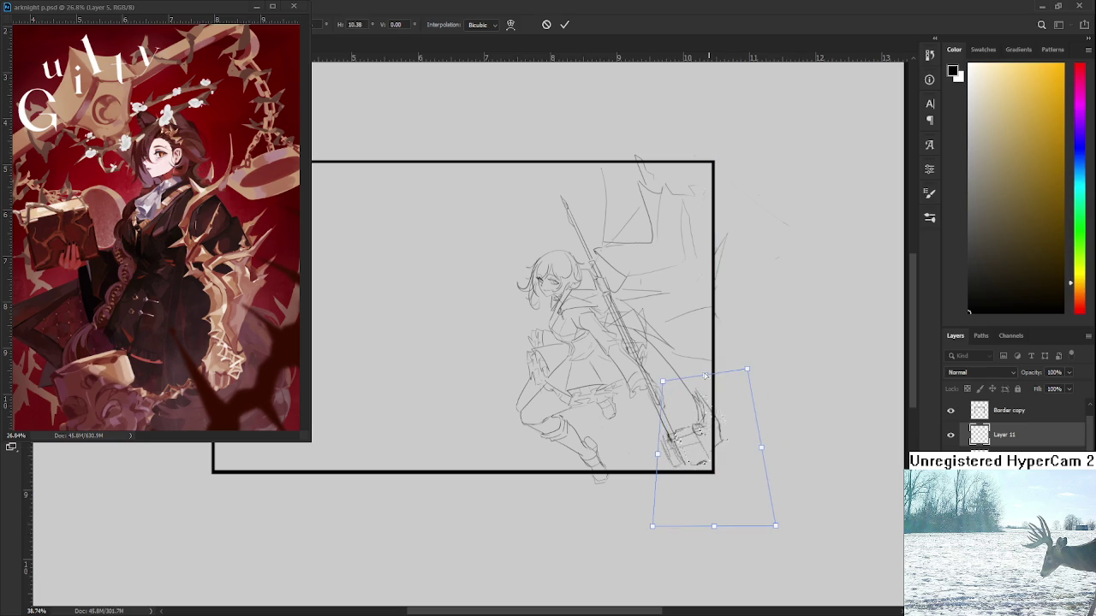
{"action": "left_click_drag", "start_coordinate": [689, 440], "coordinate": [692, 436]}
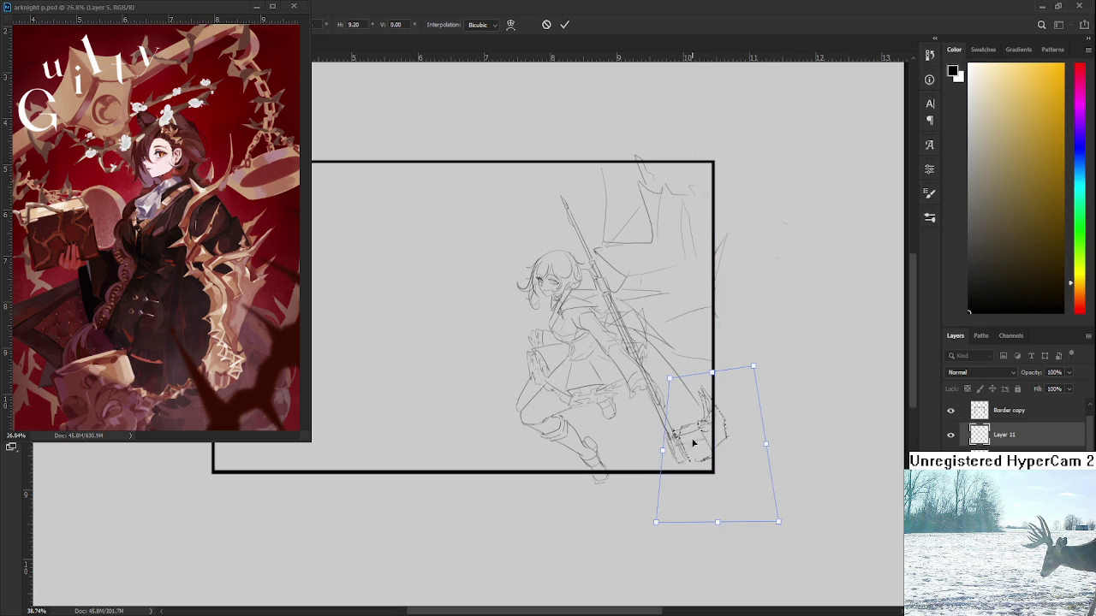
{"action": "key", "text": "Return"}
{"action": "scroll", "coordinate": [753, 491], "scroll_direction": "down", "scroll_amount": 1}
{"action": "scroll", "coordinate": [732, 490], "scroll_direction": "up", "scroll_amount": 2}
{"action": "key", "text": "b"}
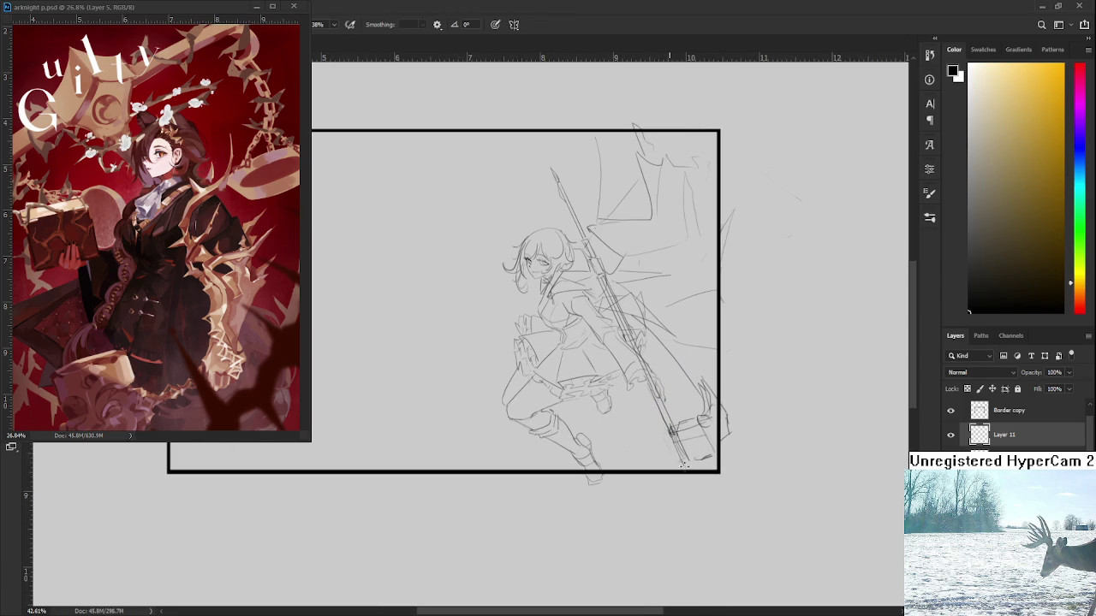
Redraw the hammer head's bottom edge near the frame corner, alternating brush and eraser
{"action": "key", "text": "e"}
{"action": "key", "text": "b"}
{"action": "mouse_move", "coordinate": [678, 468]}
{"action": "left_mouse_down"}
{"action": "mouse_move", "coordinate": [713, 460]}
{"action": "mouse_move", "coordinate": [704, 432]}
{"action": "mouse_move", "coordinate": [731, 435]}
{"action": "left_mouse_up"}
{"action": "key", "text": "e"}
{"action": "key", "text": "b"}
{"action": "key", "text": "e"}
{"action": "key", "text": "b"}
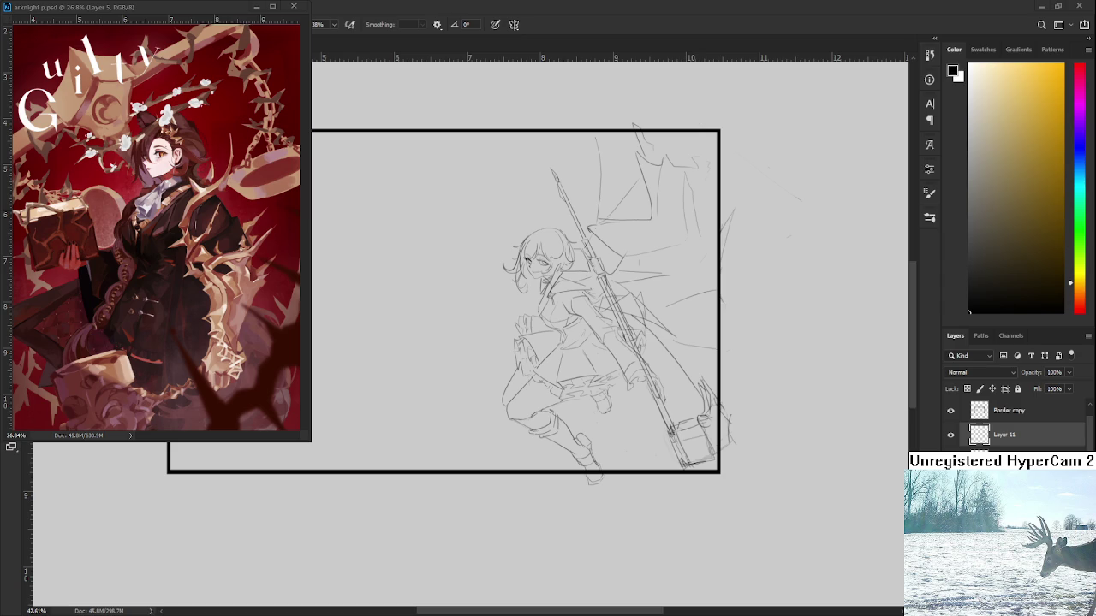
{"action": "mouse_move", "coordinate": [704, 422]}
{"action": "left_mouse_down"}
{"action": "mouse_move", "coordinate": [659, 417]}
{"action": "mouse_move", "coordinate": [716, 420]}
{"action": "mouse_move", "coordinate": [625, 424]}
{"action": "left_mouse_up"}
{"action": "key", "text": "ctrl+t"}
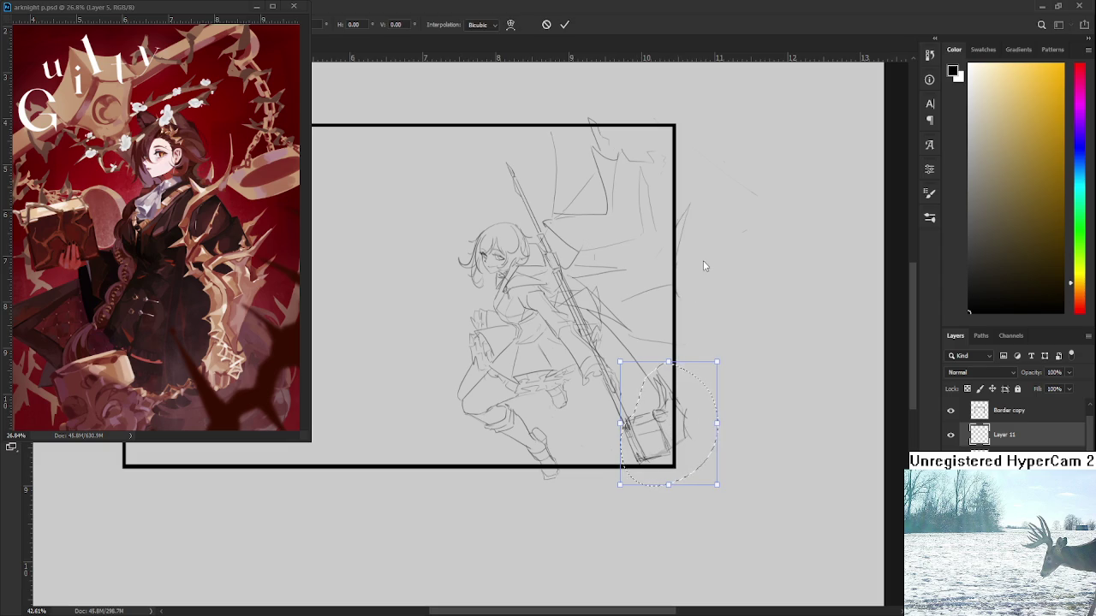
Skew the hammer head's left side, widen it rightward, and stretch it down-left, then commit
{"action": "left_click_drag", "start_coordinate": [718, 486], "coordinate": [714, 472]}
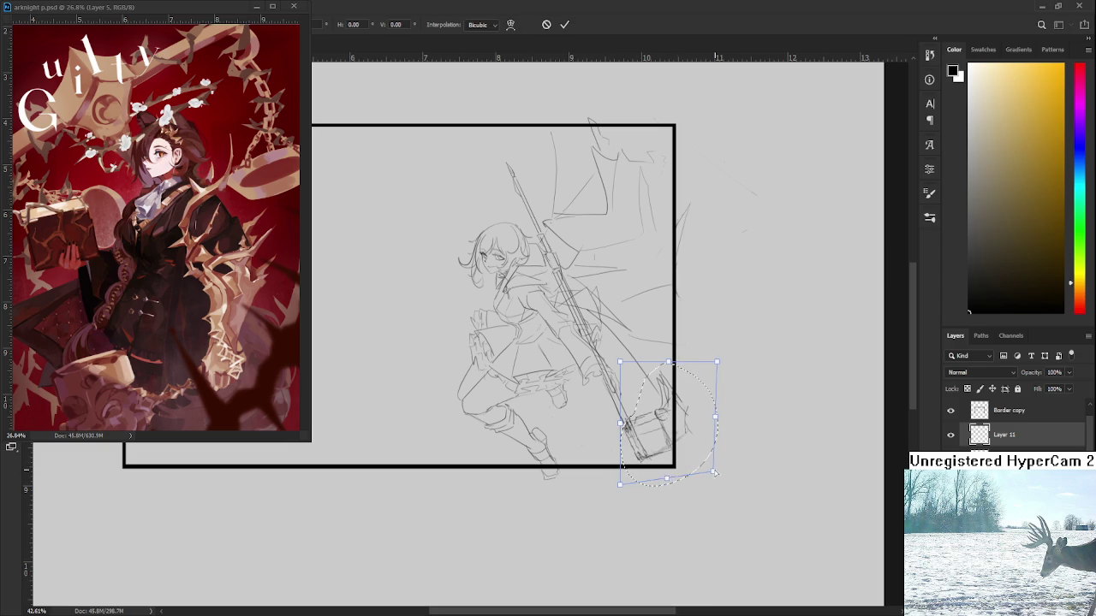
{"action": "left_click_drag", "start_coordinate": [620, 362], "coordinate": [613, 366]}
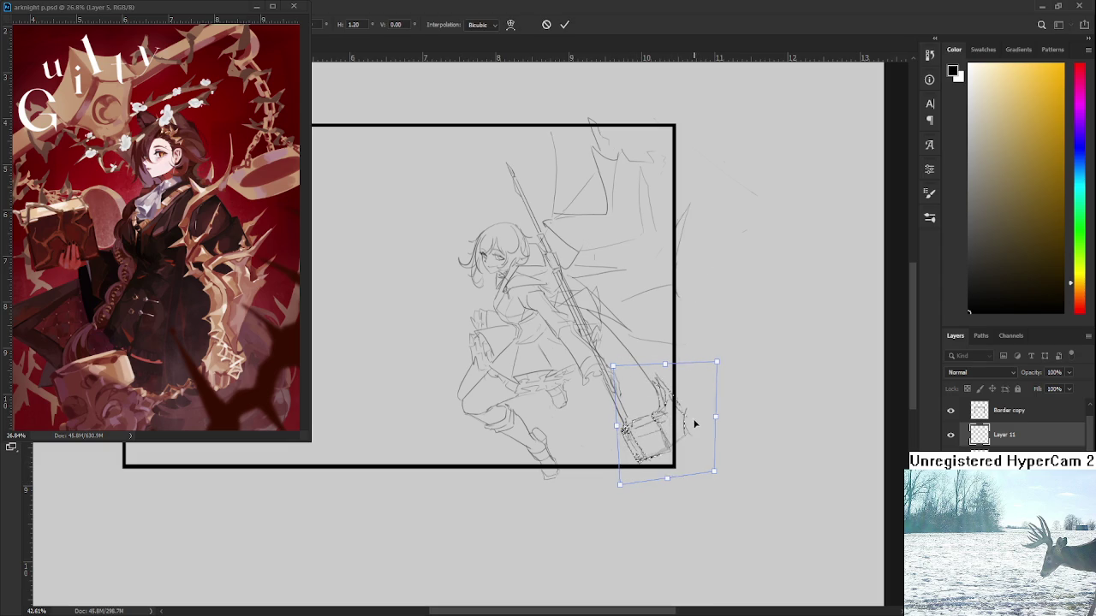
{"action": "left_click_drag", "start_coordinate": [714, 471], "coordinate": [761, 481]}
{"action": "left_click_drag", "start_coordinate": [619, 485], "coordinate": [614, 511]}
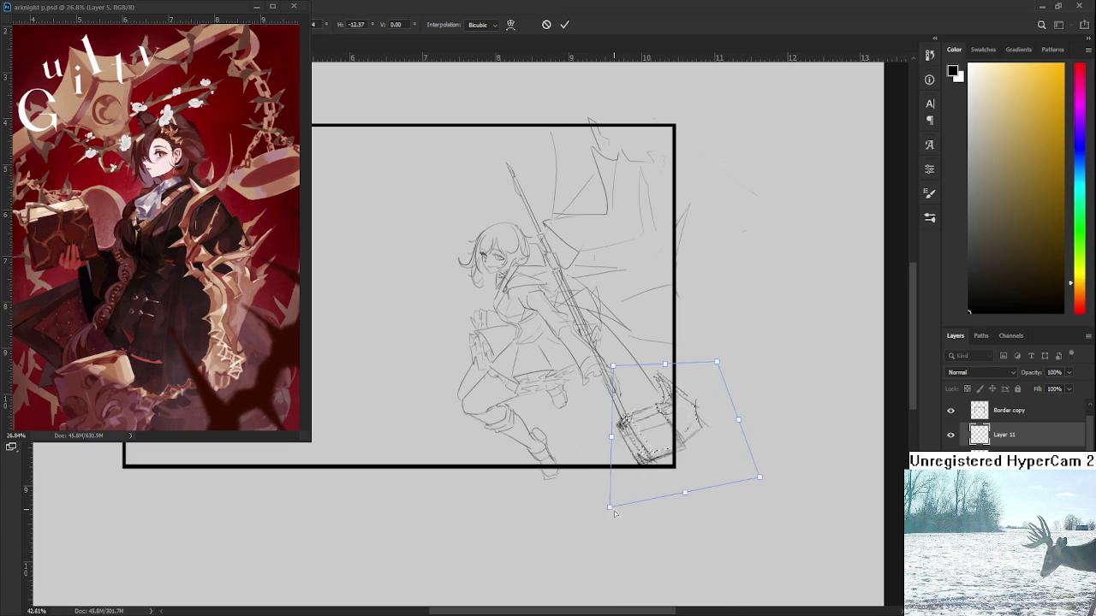
{"action": "key", "text": "Return"}
{"action": "scroll", "coordinate": [670, 431], "scroll_direction": "down", "scroll_amount": 2}
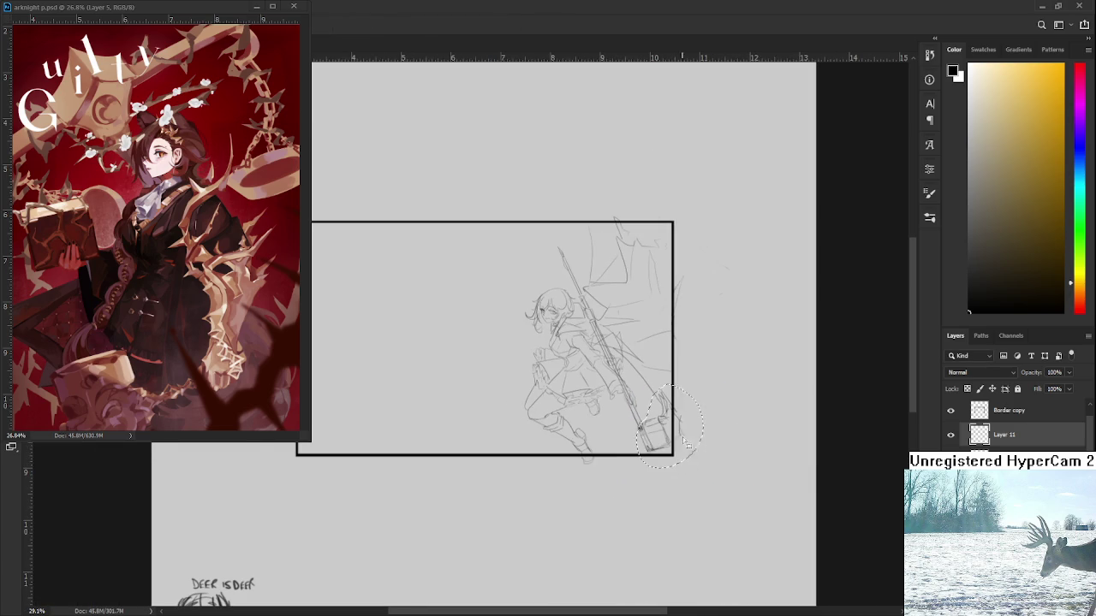
{"action": "scroll", "coordinate": [667, 446], "scroll_direction": "up", "scroll_amount": 1}
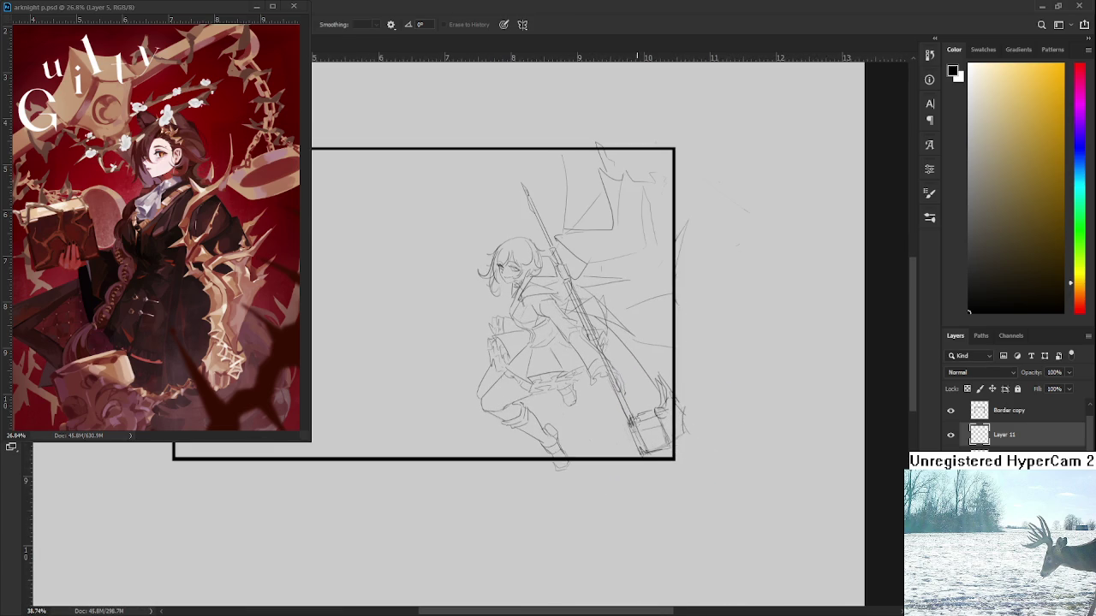
Darken the spear-end lines and add short strokes just past the frame edge
{"action": "key", "text": "b"}
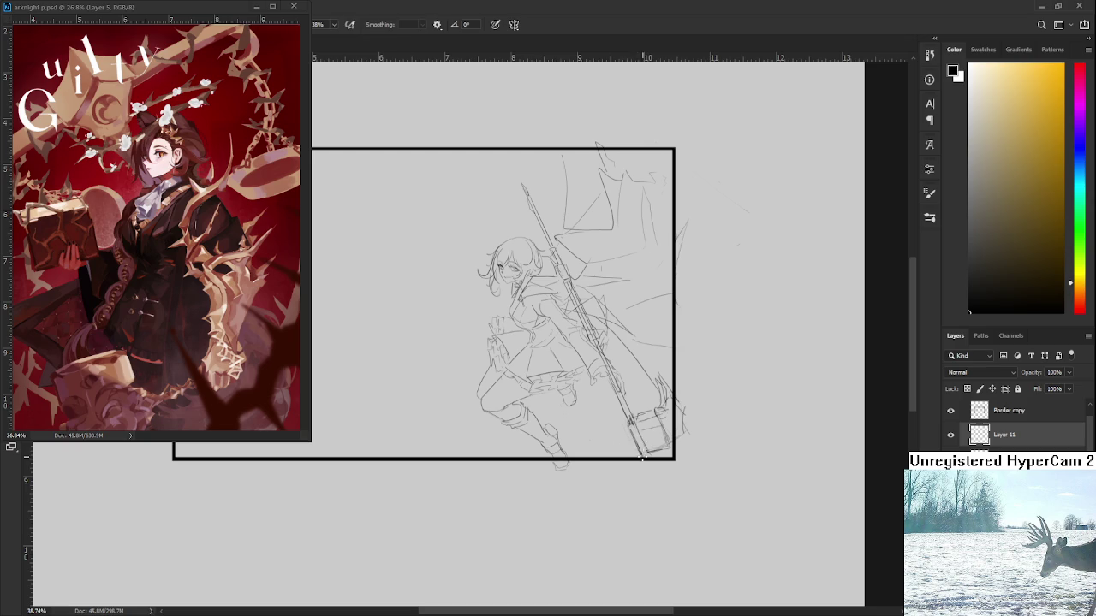
{"action": "mouse_move", "coordinate": [639, 428]}
{"action": "left_mouse_down"}
{"action": "mouse_move", "coordinate": [648, 454]}
{"action": "mouse_move", "coordinate": [665, 447]}
{"action": "left_mouse_up"}
{"action": "mouse_move", "coordinate": [656, 434]}
{"action": "left_mouse_down"}
{"action": "mouse_move", "coordinate": [678, 432]}
{"action": "mouse_move", "coordinate": [666, 450]}
{"action": "mouse_move", "coordinate": [695, 443]}
{"action": "left_mouse_up"}
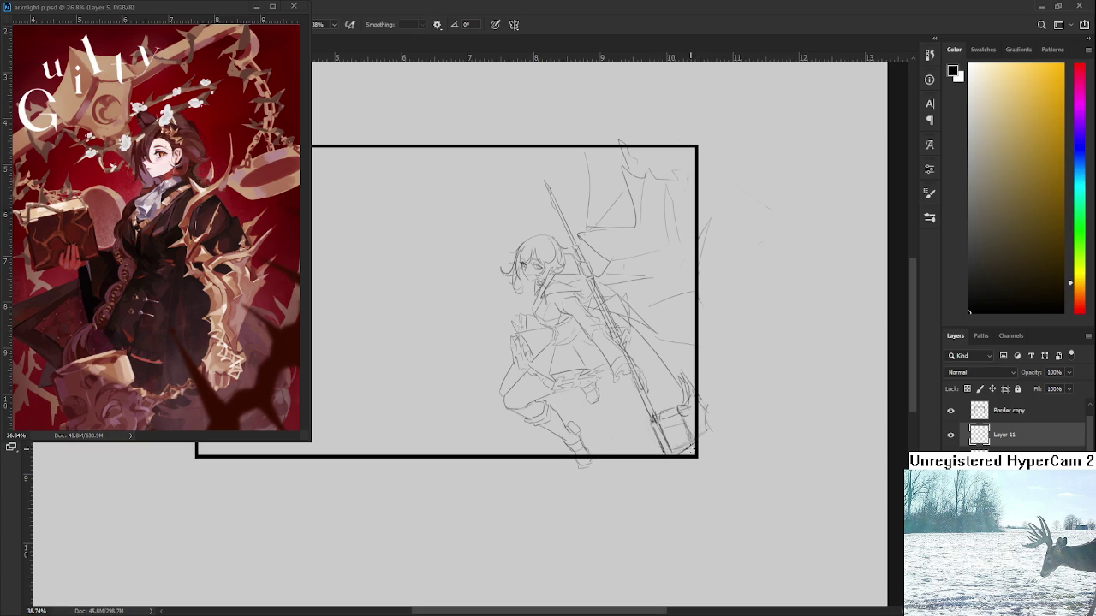
{"action": "left_click_drag", "start_coordinate": [693, 423], "coordinate": [698, 435]}
{"action": "left_click_drag", "start_coordinate": [692, 416], "coordinate": [706, 428]}
{"action": "key", "text": "e"}
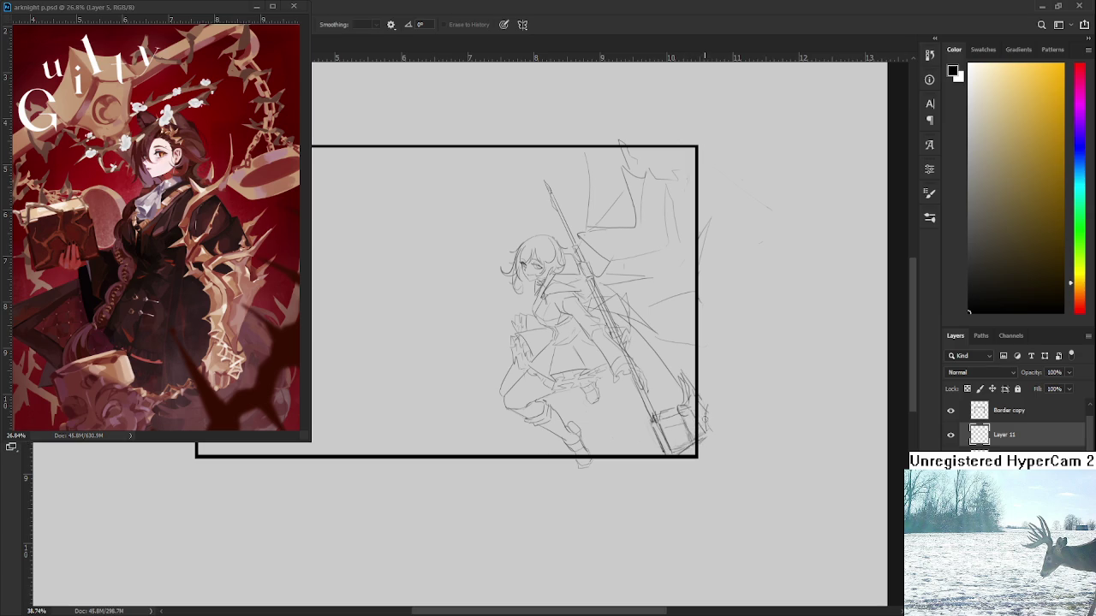
{"action": "key", "text": "b"}
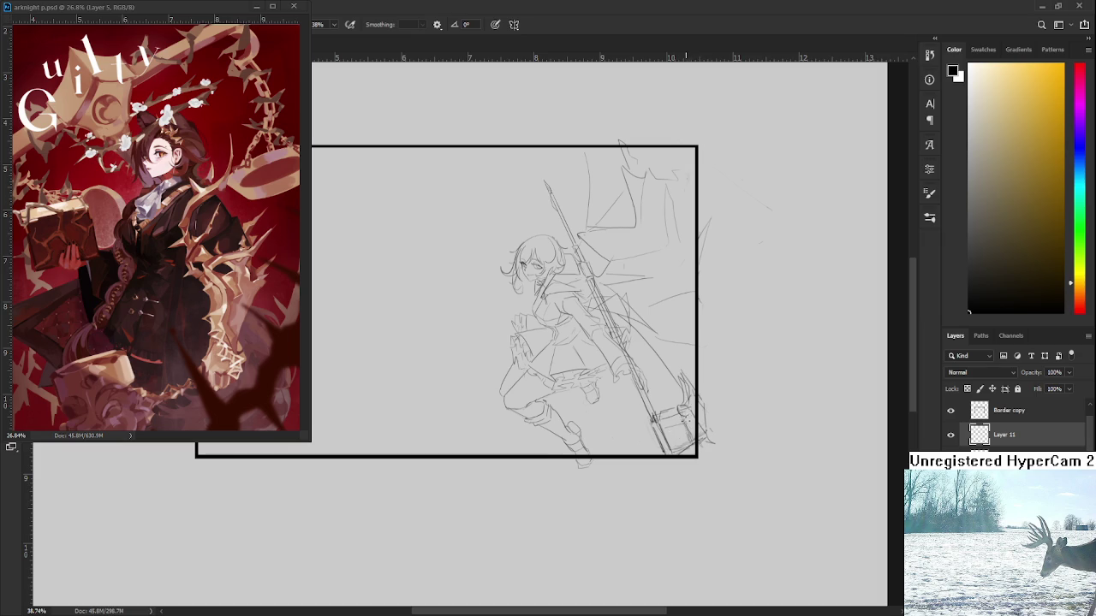
{"action": "left_click_drag", "start_coordinate": [668, 430], "coordinate": [719, 432]}
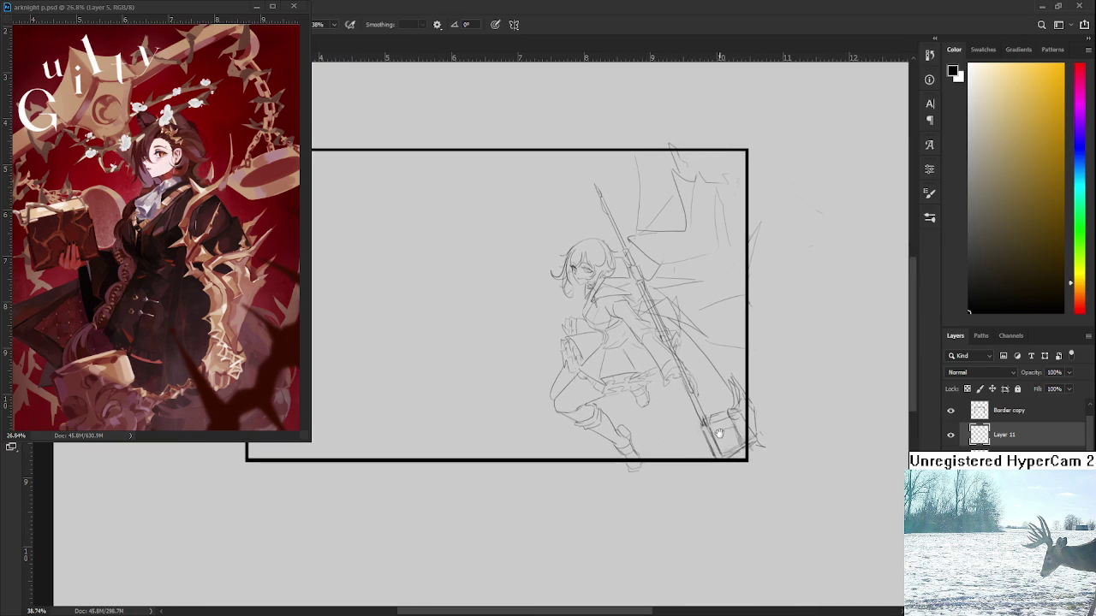
Darken the spear's lower end and sketch a box-shaped head there
{"action": "left_click_drag", "start_coordinate": [706, 428], "coordinate": [703, 416]}
{"action": "mouse_move", "coordinate": [684, 429]}
{"action": "left_mouse_down"}
{"action": "mouse_move", "coordinate": [693, 457]}
{"action": "mouse_move", "coordinate": [711, 463]}
{"action": "mouse_move", "coordinate": [707, 423]}
{"action": "mouse_move", "coordinate": [694, 457]}
{"action": "left_mouse_up"}
{"action": "scroll", "coordinate": [680, 444], "scroll_direction": "up", "scroll_amount": 2}
{"action": "scroll", "coordinate": [684, 458], "scroll_direction": "down", "scroll_amount": 2}
{"action": "scroll", "coordinate": [678, 463], "scroll_direction": "down", "scroll_amount": 1}
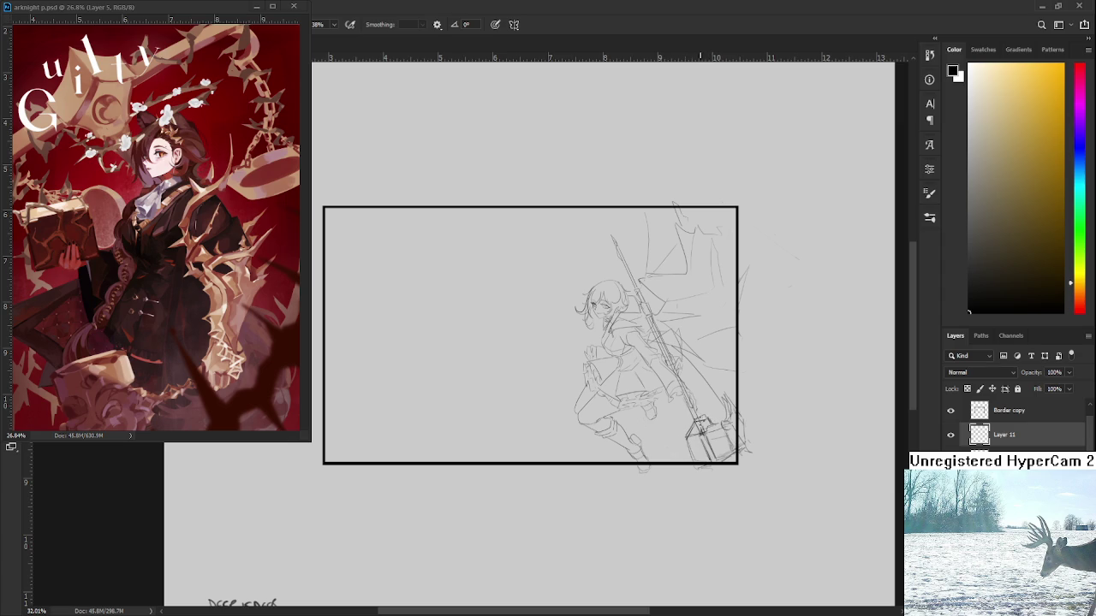
Add a stroke near the hammer head, then select the old head for removal
{"action": "left_click_drag", "start_coordinate": [685, 433], "coordinate": [660, 444]}
{"action": "scroll", "coordinate": [649, 409], "scroll_direction": "down", "scroll_amount": 1}
{"action": "scroll", "coordinate": [649, 410], "scroll_direction": "down", "scroll_amount": 3}
{"action": "scroll", "coordinate": [568, 423], "scroll_direction": "up", "scroll_amount": 2}
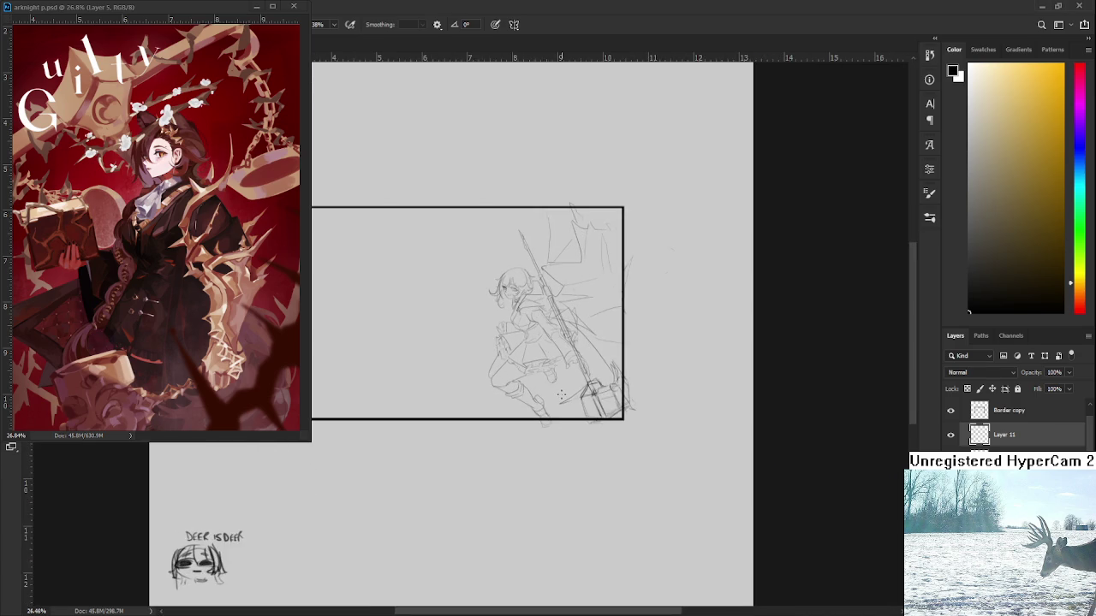
{"action": "scroll", "coordinate": [562, 395], "scroll_direction": "up", "scroll_amount": 1}
{"action": "scroll", "coordinate": [561, 394], "scroll_direction": "up", "scroll_amount": 1}
{"action": "left_click_drag", "start_coordinate": [604, 425], "coordinate": [599, 424]}
Delete the hammer head strokes and darken the scythe's upper curve and arc
{"action": "key", "text": "Delete"}
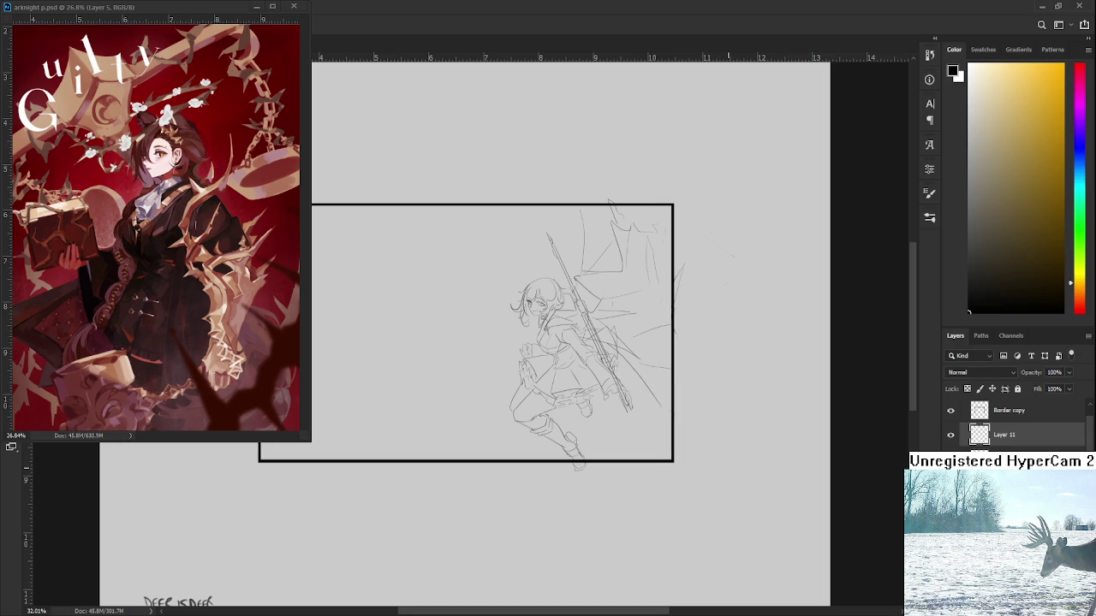
{"action": "scroll", "coordinate": [1015, 424], "scroll_direction": "down", "scroll_amount": 2}
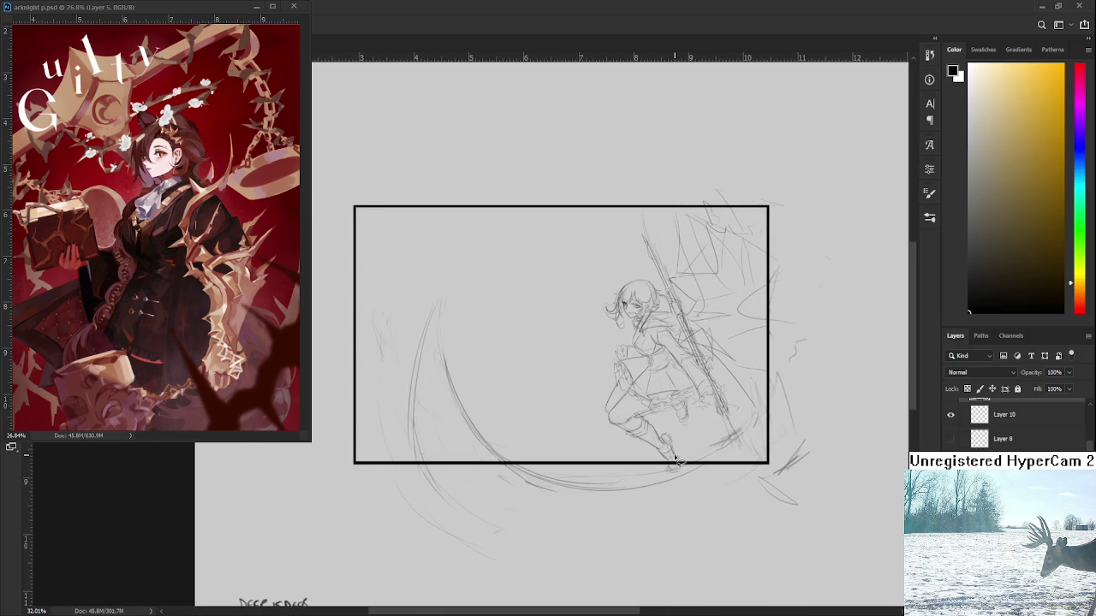
{"action": "scroll", "coordinate": [676, 460], "scroll_direction": "down", "scroll_amount": 1}
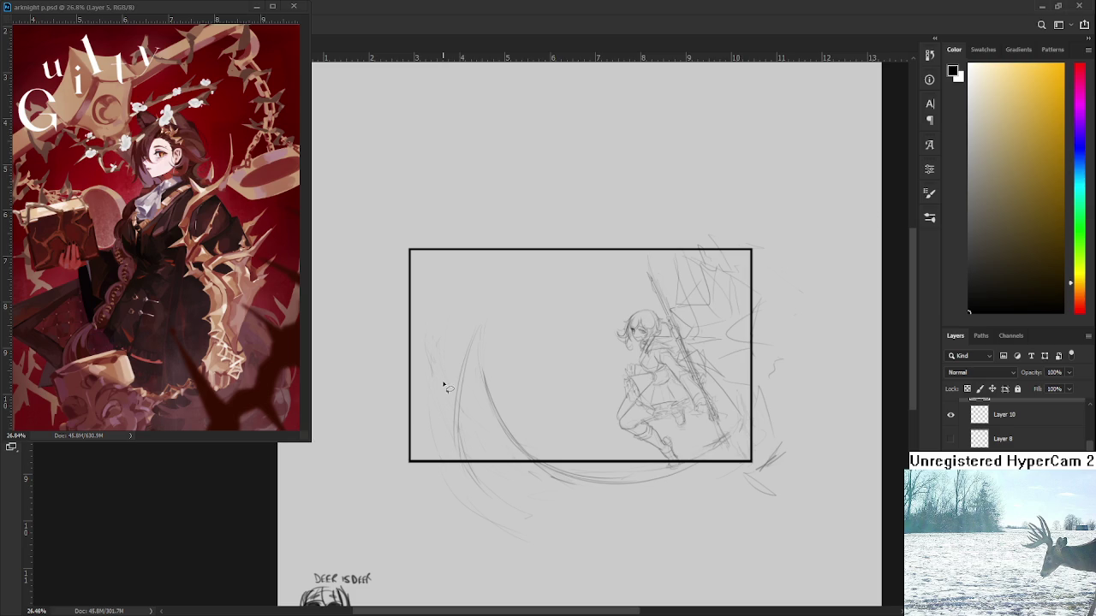
{"action": "left_click_drag", "start_coordinate": [481, 320], "coordinate": [461, 374]}
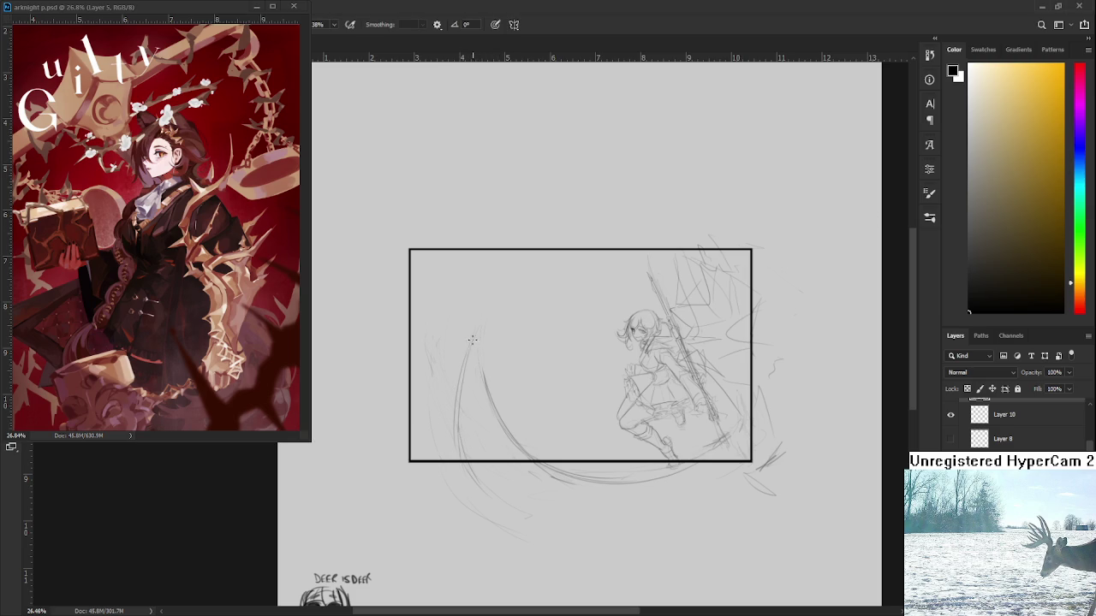
{"action": "left_click_drag", "start_coordinate": [480, 328], "coordinate": [458, 424]}
{"action": "left_click_drag", "start_coordinate": [481, 326], "coordinate": [512, 443]}
{"action": "left_click_drag", "start_coordinate": [464, 381], "coordinate": [454, 440]}
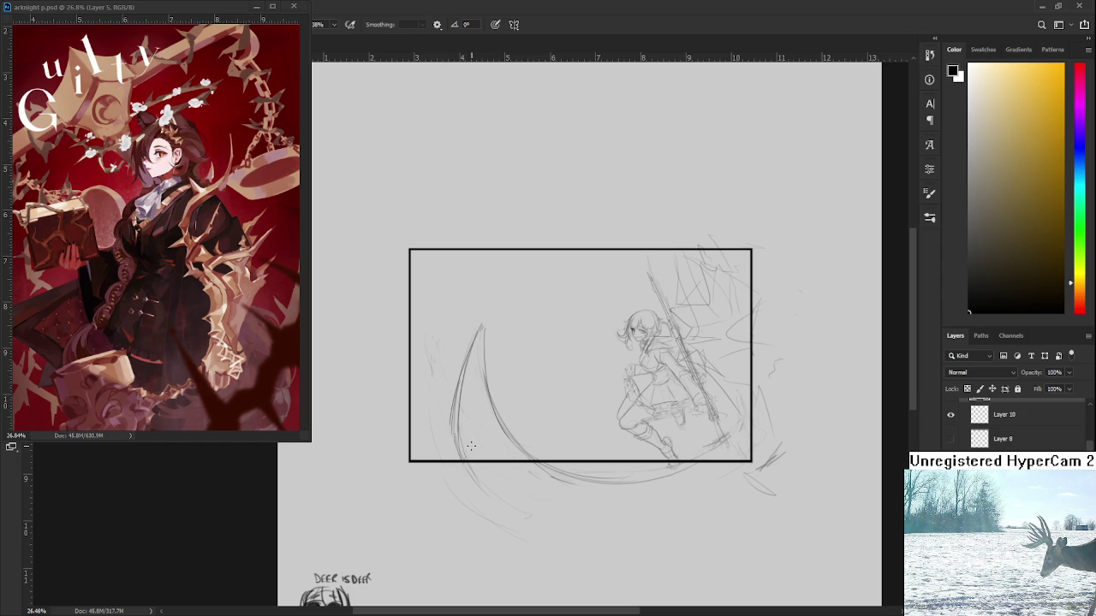
{"action": "left_click_drag", "start_coordinate": [467, 353], "coordinate": [454, 442]}
Create Layer 11 and trace the scythe blade's outer edge darker, retrying strokes
{"action": "key", "text": "ctrl+z"}
{"action": "key", "text": "ctrl+shift+alt+n"}
{"action": "key", "text": "e"}
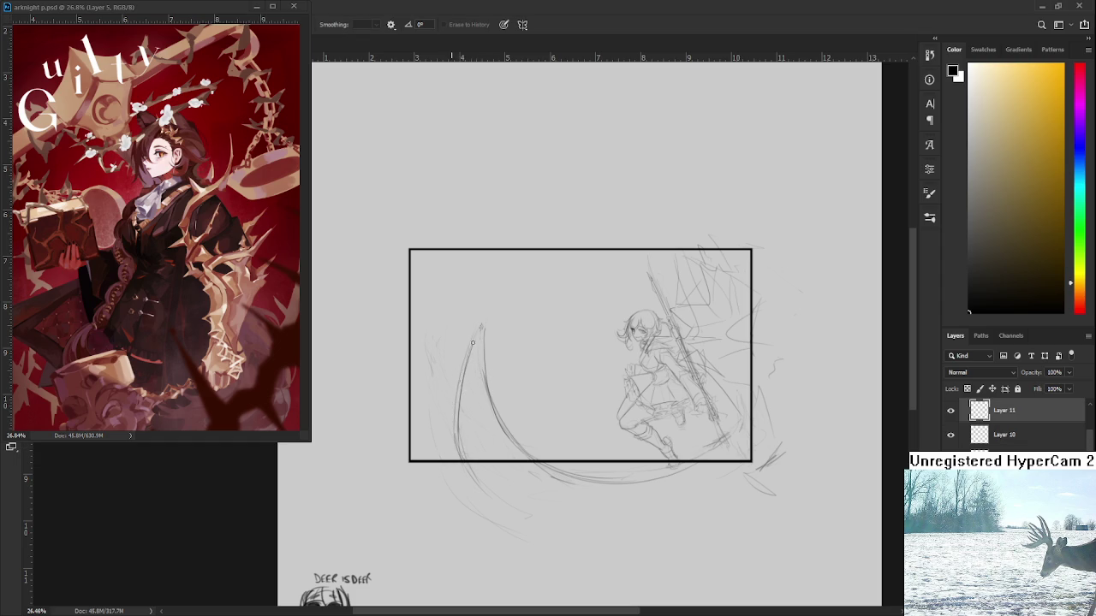
{"action": "scroll", "coordinate": [493, 392], "scroll_direction": "up", "scroll_amount": 2}
{"action": "scroll", "coordinate": [495, 388], "scroll_direction": "up", "scroll_amount": 1}
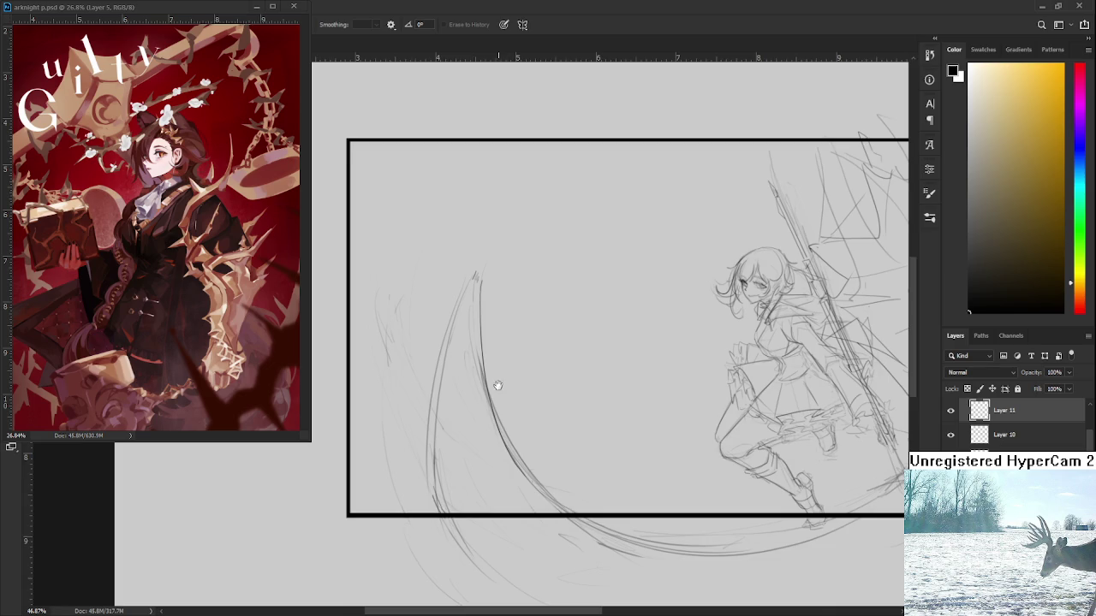
{"action": "scroll", "coordinate": [481, 357], "scroll_direction": "up", "scroll_amount": 1}
{"action": "left_click_drag", "start_coordinate": [484, 323], "coordinate": [442, 478]}
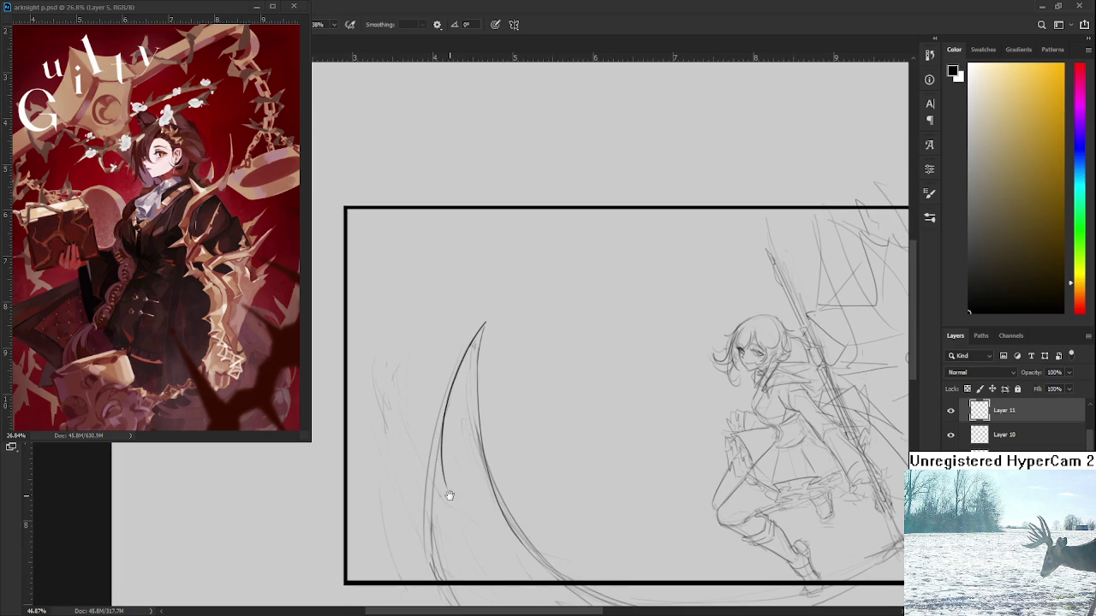
{"action": "mouse_move", "coordinate": [476, 351]}
{"action": "left_mouse_down"}
{"action": "mouse_move", "coordinate": [484, 293]}
{"action": "mouse_move", "coordinate": [436, 463]}
{"action": "left_mouse_up"}
{"action": "key", "text": "ctrl+z"}
{"action": "left_click_drag", "start_coordinate": [488, 274], "coordinate": [434, 493]}
{"action": "key", "text": "ctrl+z"}
{"action": "mouse_move", "coordinate": [489, 272]}
{"action": "left_mouse_down"}
{"action": "mouse_move", "coordinate": [439, 383]}
{"action": "mouse_move", "coordinate": [433, 490]}
{"action": "mouse_move", "coordinate": [434, 465]}
{"action": "left_mouse_up"}
Draw a small double ring near the blade's lower tip, undoing failed attempts
{"action": "mouse_move", "coordinate": [430, 416]}
{"action": "left_mouse_down"}
{"action": "mouse_move", "coordinate": [435, 484]}
{"action": "mouse_move", "coordinate": [498, 431]}
{"action": "left_mouse_up"}
{"action": "key", "text": "ctrl+z"}
{"action": "left_click_drag", "start_coordinate": [448, 486], "coordinate": [508, 425]}
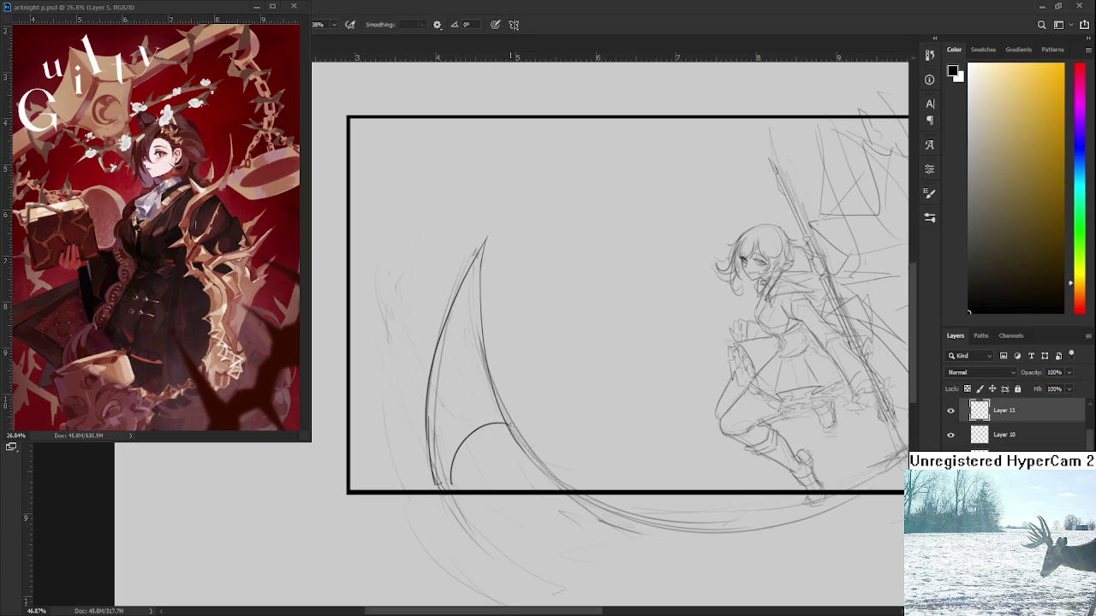
{"action": "key", "text": "ctrl+z"}
{"action": "mouse_move", "coordinate": [449, 486]}
{"action": "left_mouse_down"}
{"action": "mouse_move", "coordinate": [468, 438]}
{"action": "mouse_move", "coordinate": [462, 482]}
{"action": "left_mouse_up"}
{"action": "key", "text": "ctrl+z"}
{"action": "key", "text": "ctrl+z"}
{"action": "left_click_drag", "start_coordinate": [504, 435], "coordinate": [487, 519]}
{"action": "left_click_drag", "start_coordinate": [510, 437], "coordinate": [531, 491]}
{"action": "key", "text": "ctrl+z"}
{"action": "key", "text": "ctrl+z"}
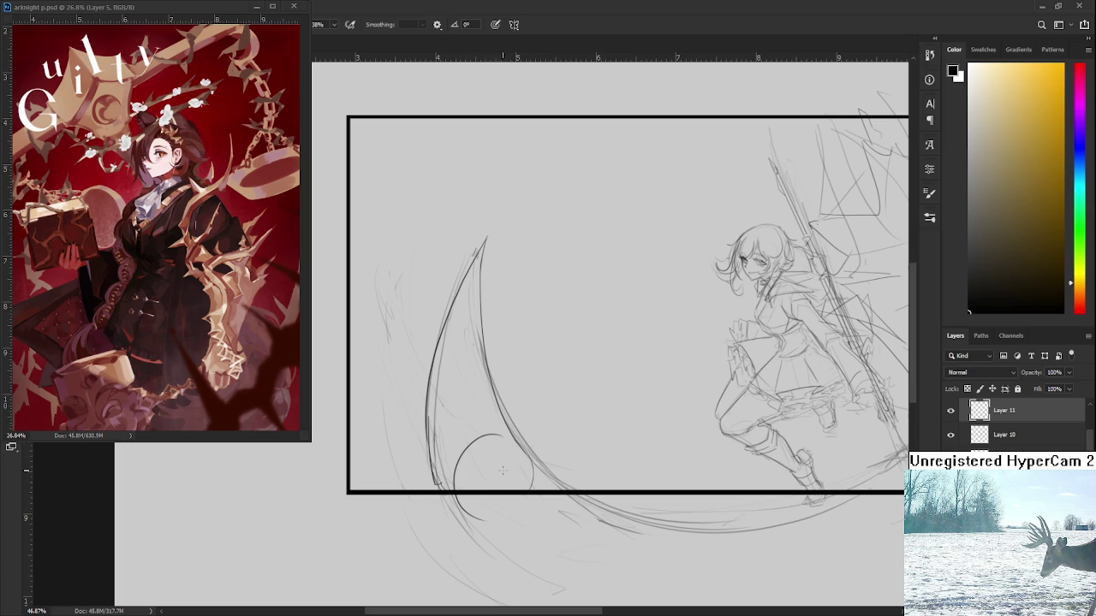
{"action": "left_click_drag", "start_coordinate": [505, 453], "coordinate": [495, 506]}
{"action": "left_click_drag", "start_coordinate": [472, 444], "coordinate": [502, 433]}
{"action": "scroll", "coordinate": [524, 445], "scroll_direction": "down", "scroll_amount": 3}
{"action": "scroll", "coordinate": [524, 445], "scroll_direction": "down", "scroll_amount": 1}
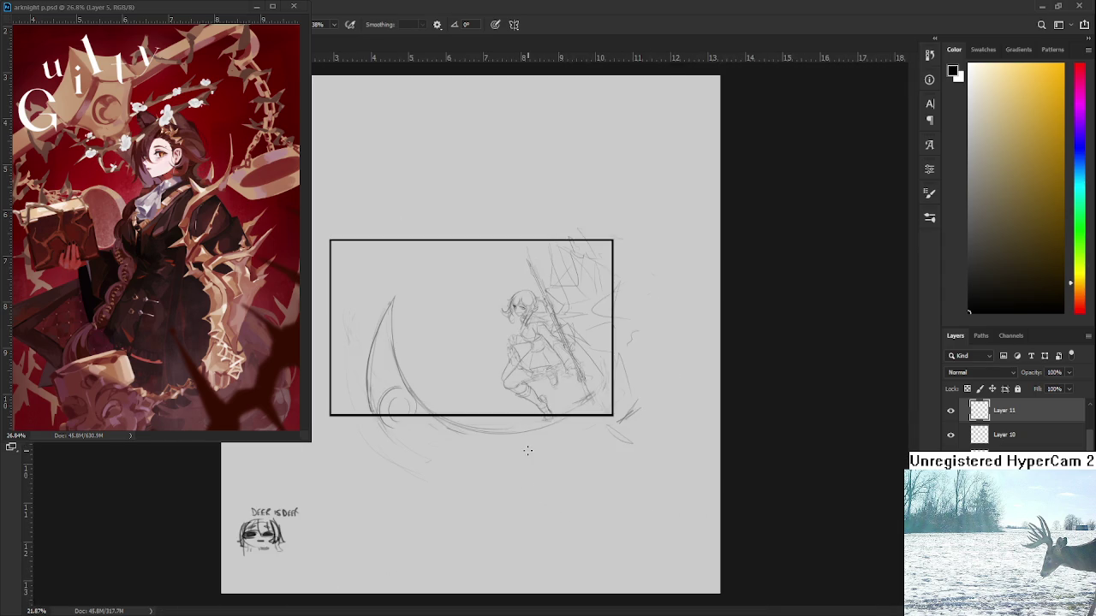
Double the crescent blade's outer edge on Layer 11
{"action": "scroll", "coordinate": [535, 443], "scroll_direction": "up", "scroll_amount": 1}
{"action": "scroll", "coordinate": [541, 441], "scroll_direction": "up", "scroll_amount": 1}
{"action": "left_click_drag", "start_coordinate": [542, 441], "coordinate": [551, 449]}
{"action": "scroll", "coordinate": [502, 436], "scroll_direction": "up", "scroll_amount": 1}
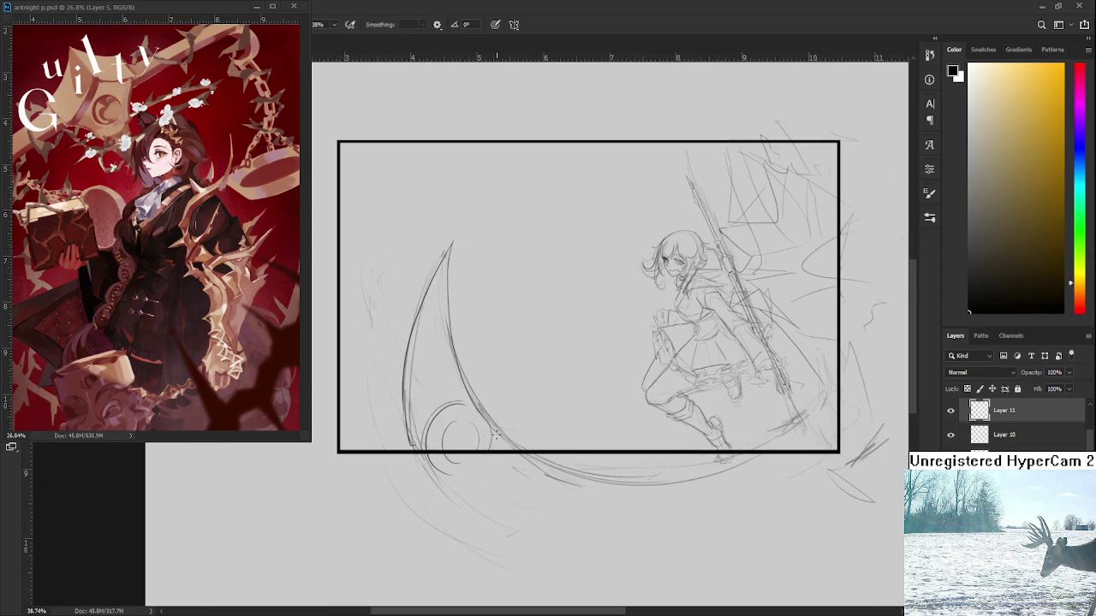
{"action": "scroll", "coordinate": [445, 437], "scroll_direction": "up", "scroll_amount": 1}
{"action": "left_click_drag", "start_coordinate": [417, 492], "coordinate": [411, 438]}
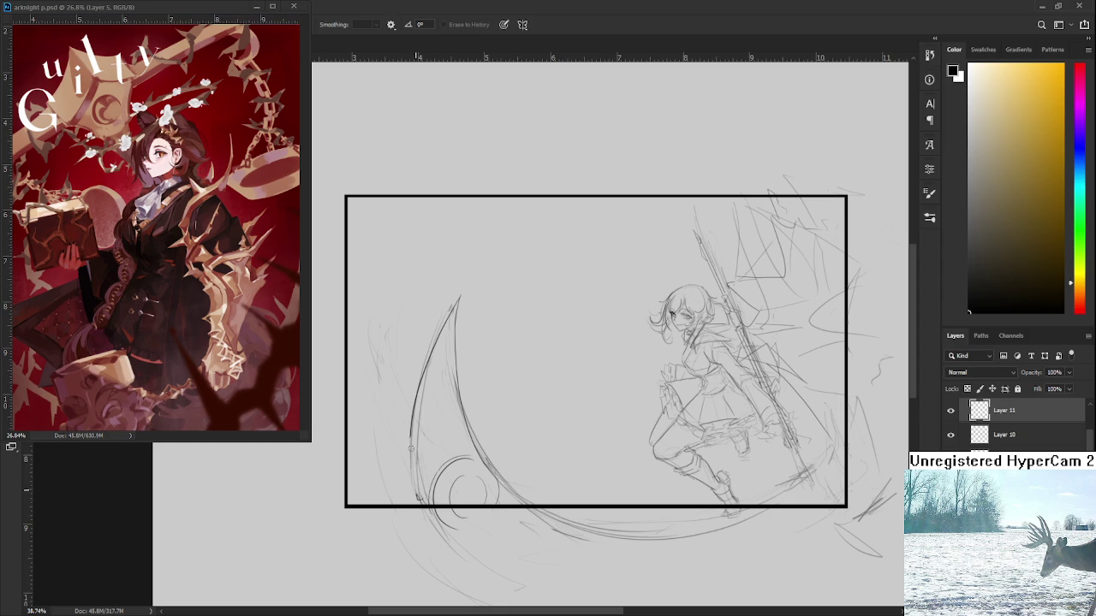
{"action": "left_click_drag", "start_coordinate": [409, 480], "coordinate": [412, 424]}
{"action": "key", "text": "ctrl+z"}
{"action": "left_click_drag", "start_coordinate": [408, 481], "coordinate": [420, 415]}
Double the crescent's inner edge and add short strokes across its inner curve
{"action": "left_click_drag", "start_coordinate": [450, 311], "coordinate": [415, 462]}
{"action": "key", "text": "ctrl+z"}
{"action": "left_click_drag", "start_coordinate": [442, 335], "coordinate": [413, 505]}
{"action": "key", "text": "ctrl+z"}
{"action": "left_click_drag", "start_coordinate": [448, 313], "coordinate": [416, 507]}
{"action": "left_click_drag", "start_coordinate": [409, 467], "coordinate": [416, 505]}
{"action": "key", "text": "ctrl+z"}
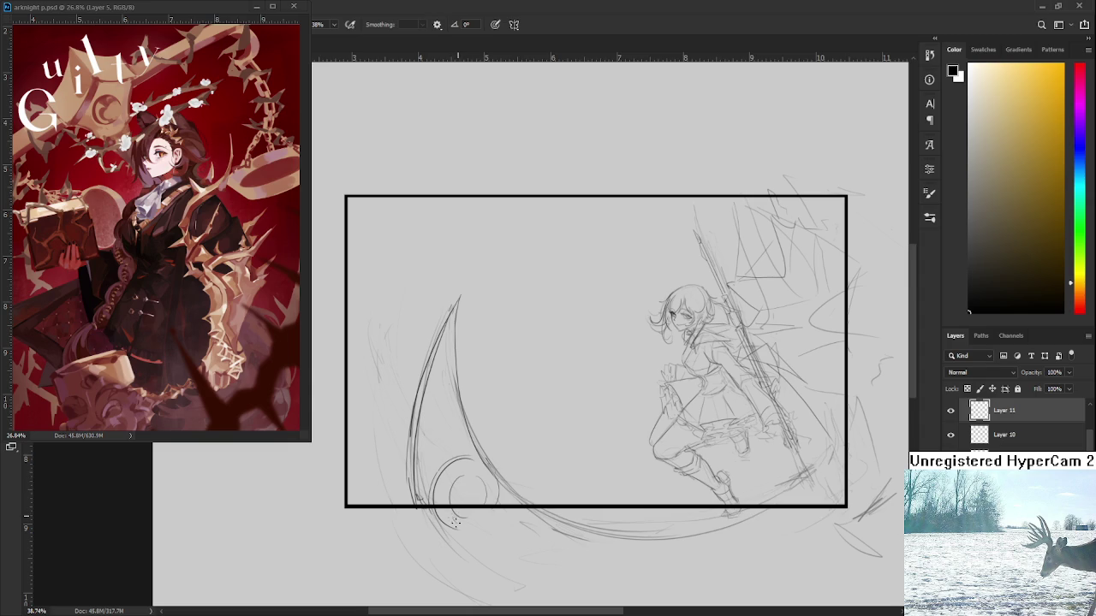
{"action": "left_click_drag", "start_coordinate": [517, 479], "coordinate": [513, 494]}
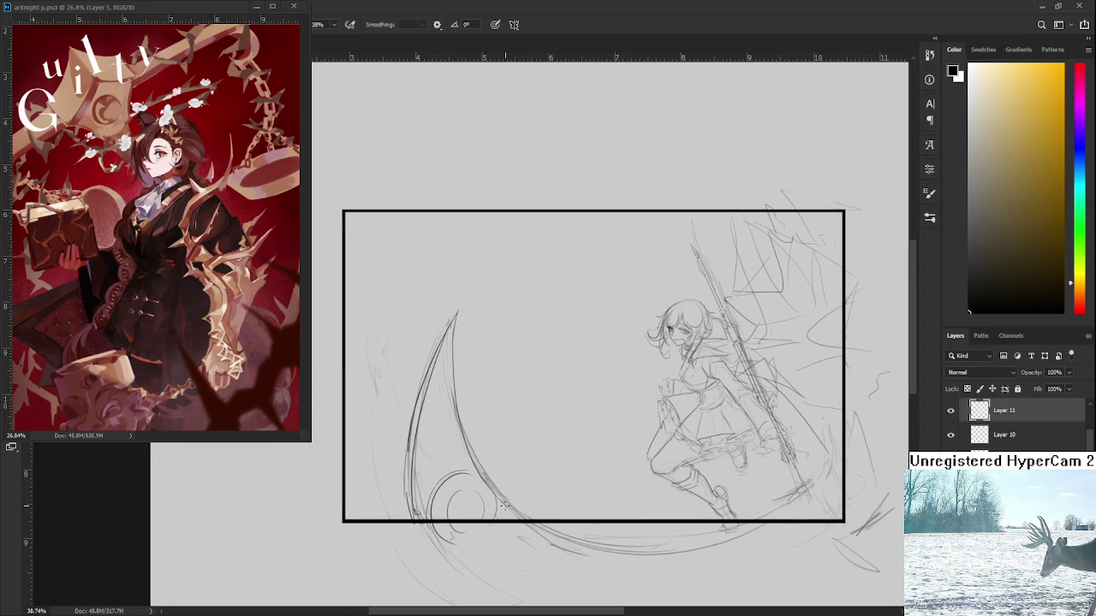
{"action": "left_click_drag", "start_coordinate": [481, 491], "coordinate": [526, 501]}
Draw a stroke below the scythe and short marks near the spear's lower end
{"action": "scroll", "coordinate": [476, 484], "scroll_direction": "down", "scroll_amount": 3}
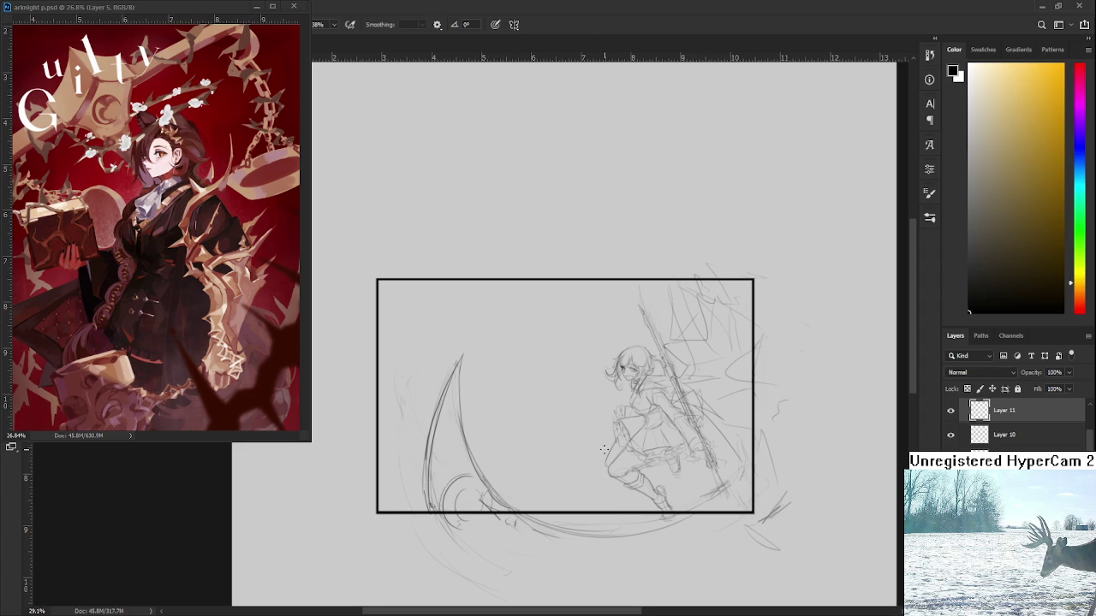
{"action": "scroll", "coordinate": [603, 450], "scroll_direction": "up", "scroll_amount": 2}
{"action": "scroll", "coordinate": [634, 466], "scroll_direction": "down", "scroll_amount": 1}
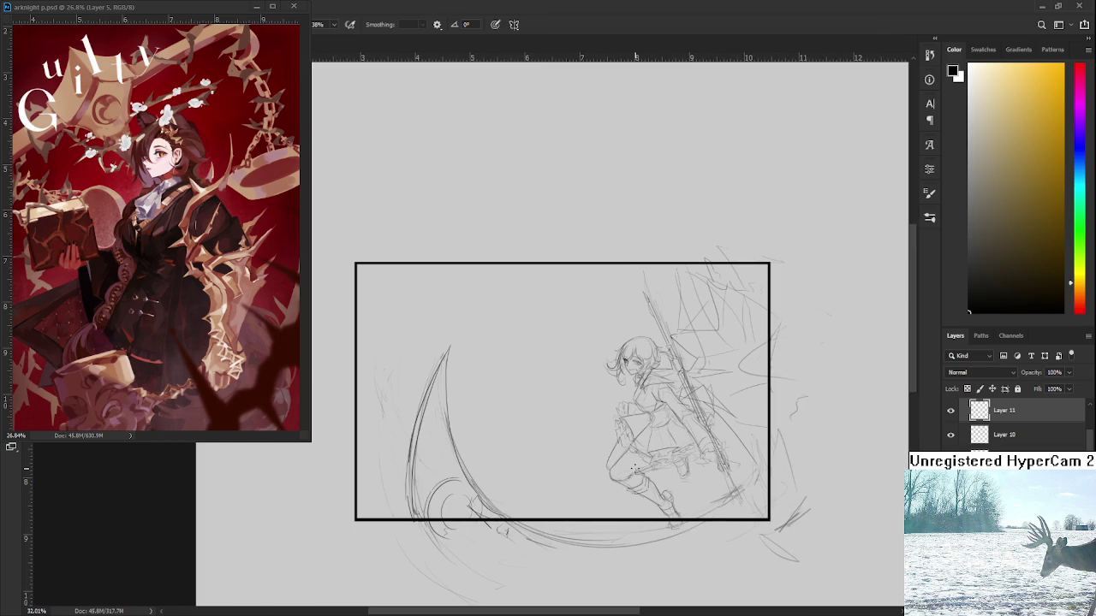
{"action": "scroll", "coordinate": [613, 512], "scroll_direction": "down", "scroll_amount": 1}
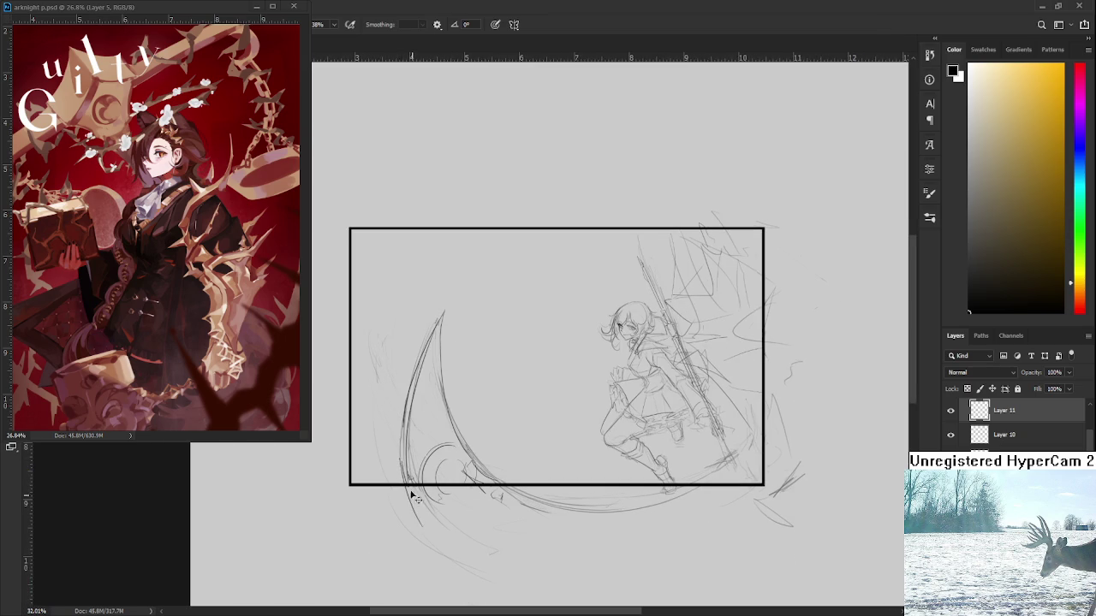
{"action": "left_click_drag", "start_coordinate": [402, 454], "coordinate": [418, 530]}
{"action": "key", "text": "ctrl+z"}
{"action": "left_click_drag", "start_coordinate": [406, 486], "coordinate": [433, 555]}
{"action": "scroll", "coordinate": [651, 433], "scroll_direction": "down", "scroll_amount": 1}
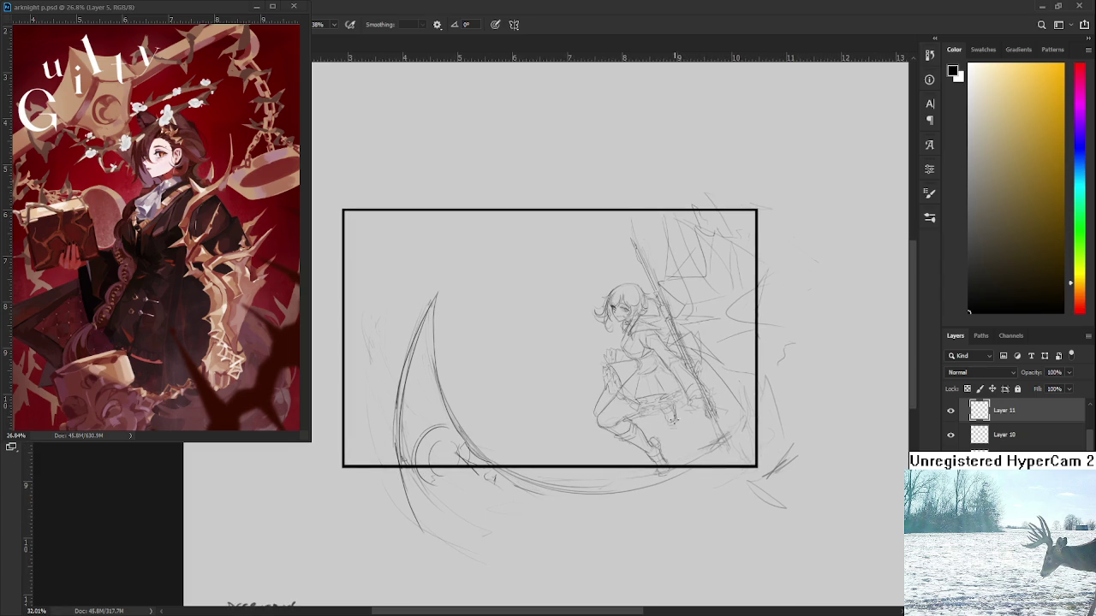
{"action": "mouse_move", "coordinate": [710, 406]}
{"action": "left_mouse_down"}
{"action": "mouse_move", "coordinate": [712, 440]}
{"action": "mouse_move", "coordinate": [725, 438]}
{"action": "mouse_move", "coordinate": [743, 481]}
{"action": "left_mouse_up"}
{"action": "mouse_move", "coordinate": [714, 442]}
{"action": "left_mouse_down"}
{"action": "mouse_move", "coordinate": [724, 464]}
{"action": "mouse_move", "coordinate": [733, 432]}
{"action": "mouse_move", "coordinate": [743, 479]}
{"action": "left_mouse_up"}
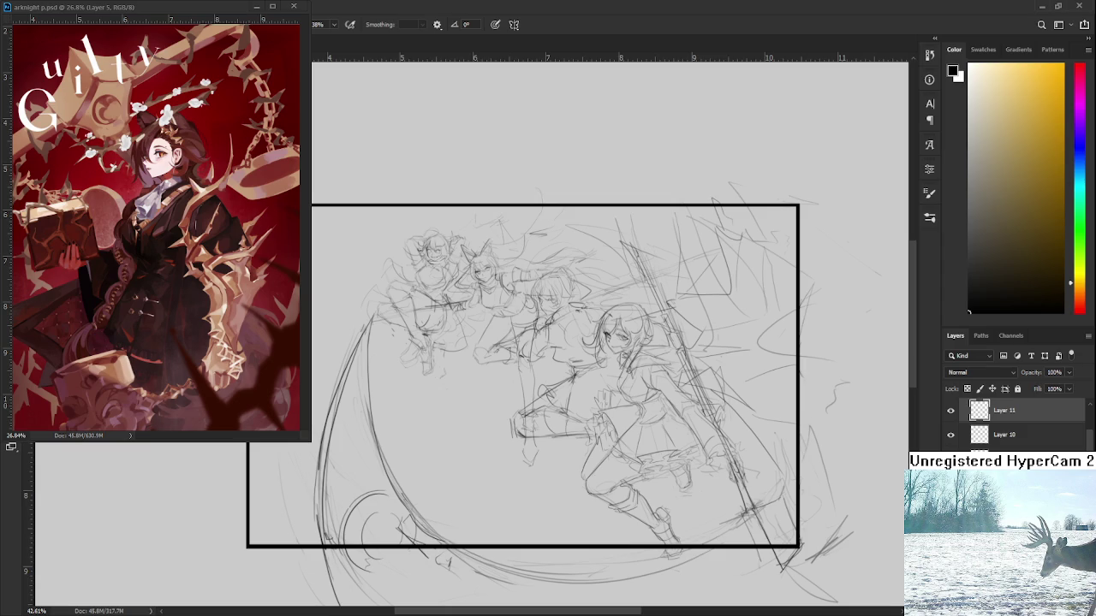
Undo the group of sketched character heads and make Layer 10 active
{"action": "key", "text": "ctrl+z"}
{"action": "key", "text": "ctrl+shift+z"}
{"action": "key", "text": "ctrl+z"}
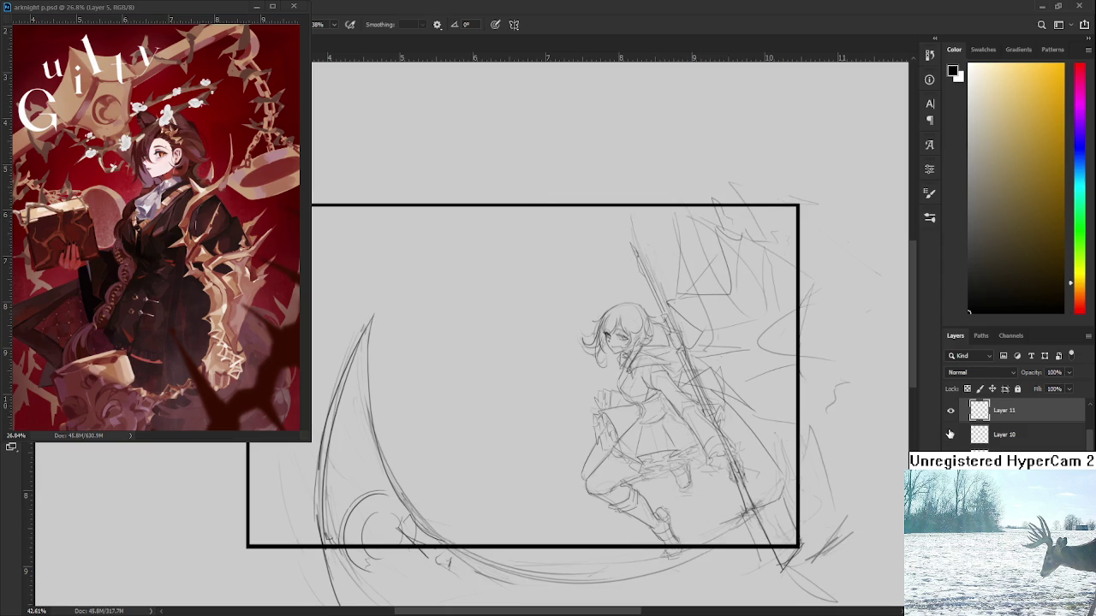
{"action": "left_click", "coordinate": [982, 436]}
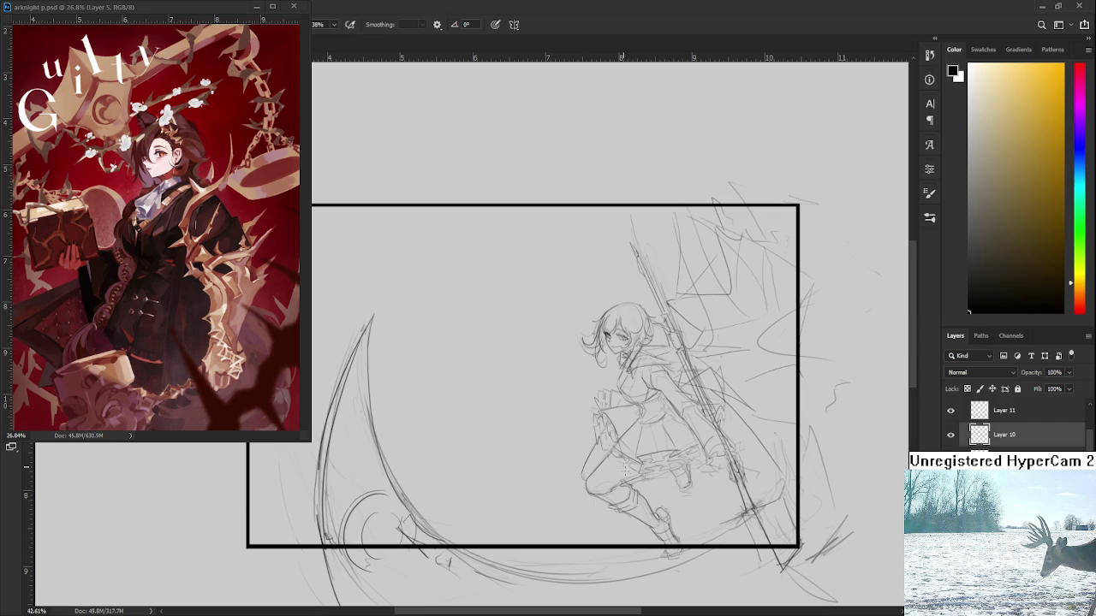
{"action": "left_click_drag", "start_coordinate": [674, 467], "coordinate": [670, 441]}
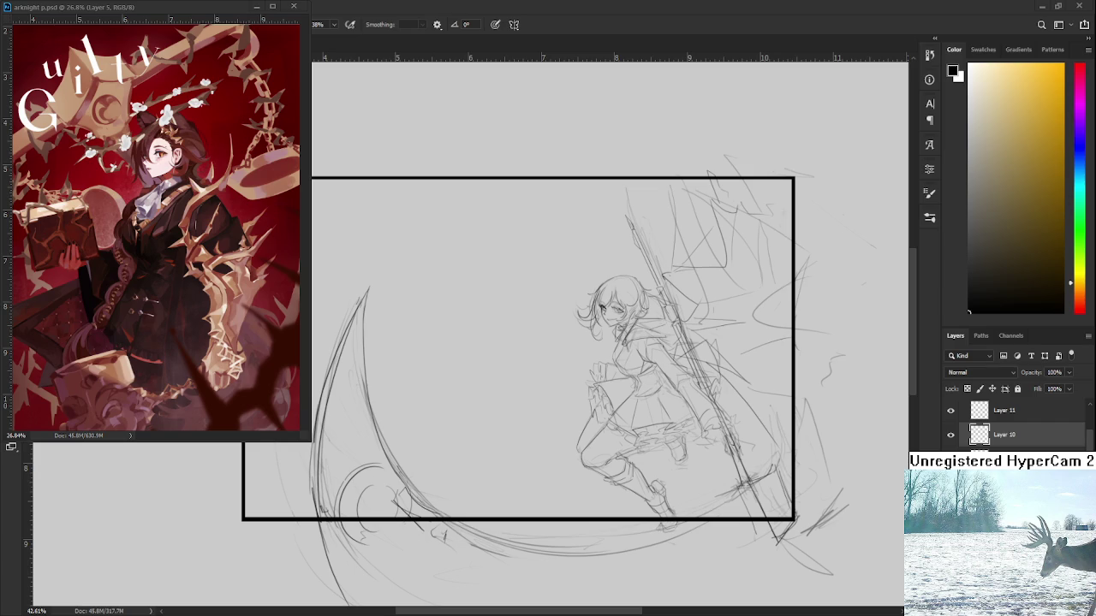
{"action": "scroll", "coordinate": [713, 460], "scroll_direction": "down", "scroll_amount": 1}
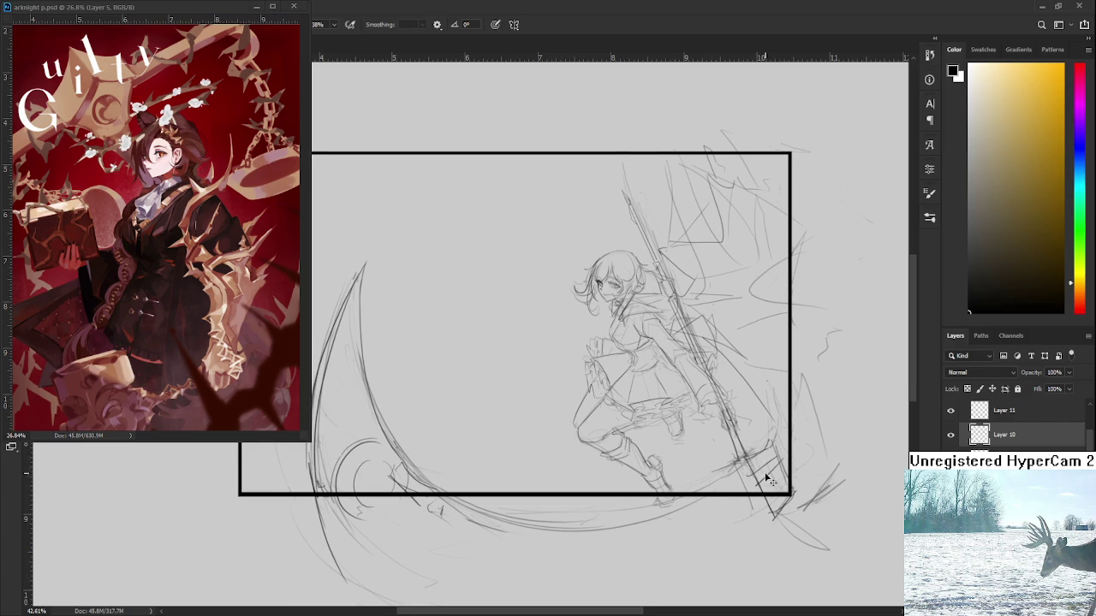
{"action": "mouse_move", "coordinate": [750, 458]}
{"action": "left_mouse_down"}
{"action": "mouse_move", "coordinate": [781, 476]}
{"action": "mouse_move", "coordinate": [774, 488]}
{"action": "mouse_move", "coordinate": [784, 453]}
{"action": "mouse_move", "coordinate": [772, 386]}
{"action": "mouse_move", "coordinate": [797, 466]}
{"action": "left_mouse_up"}
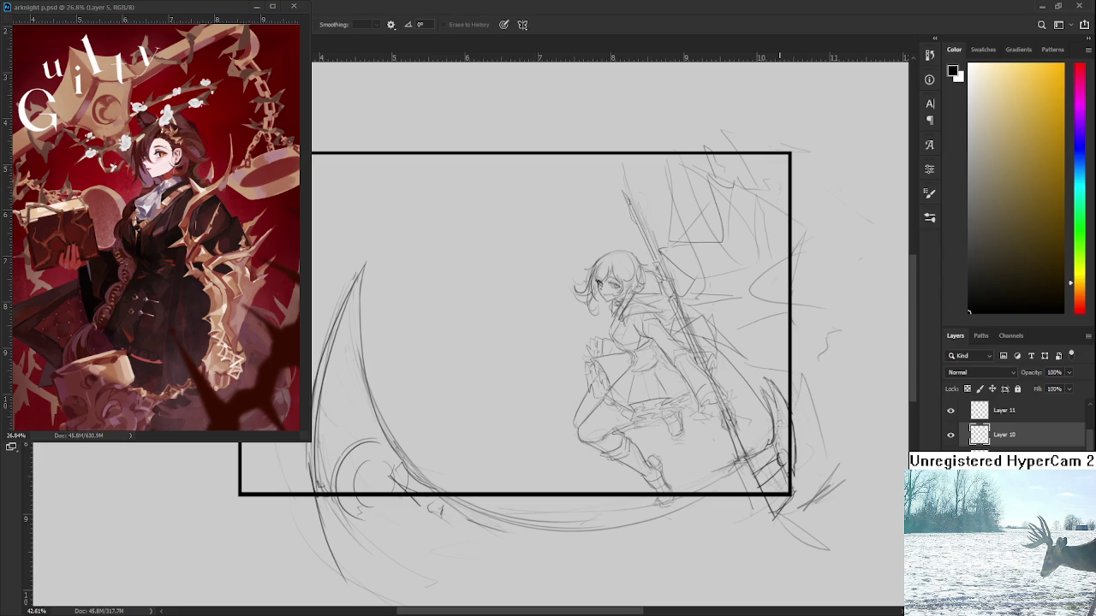
{"action": "left_click_drag", "start_coordinate": [774, 436], "coordinate": [773, 407]}
{"action": "scroll", "coordinate": [777, 455], "scroll_direction": "down", "scroll_amount": 1}
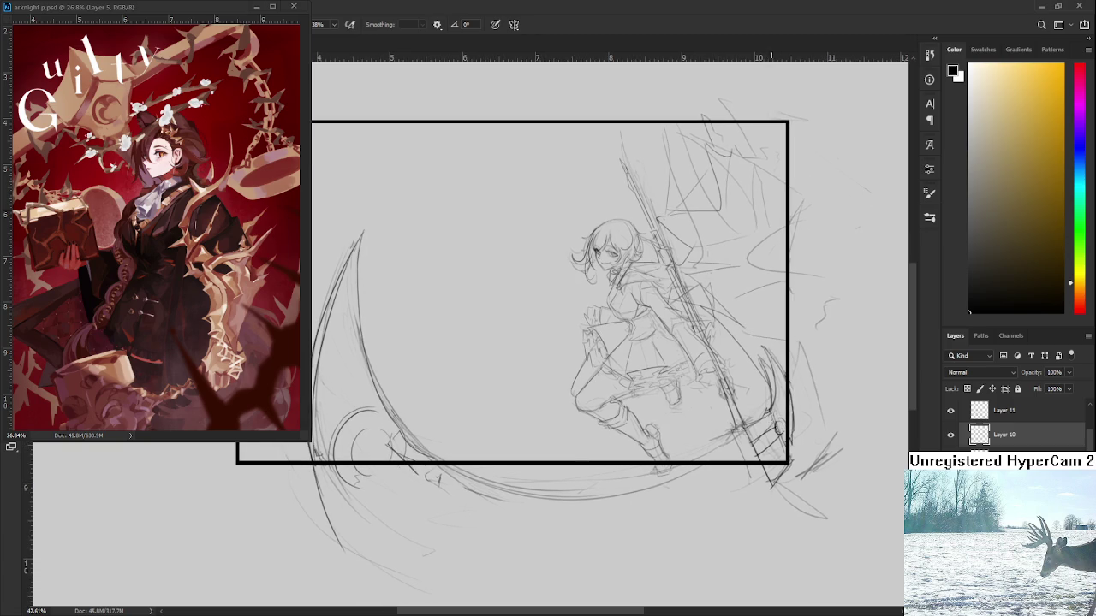
{"action": "left_click_drag", "start_coordinate": [776, 429], "coordinate": [756, 441]}
{"action": "mouse_move", "coordinate": [795, 405]}
{"action": "left_mouse_down"}
{"action": "mouse_move", "coordinate": [775, 453]}
{"action": "mouse_move", "coordinate": [796, 471]}
{"action": "mouse_move", "coordinate": [813, 431]}
{"action": "mouse_move", "coordinate": [789, 474]}
{"action": "left_mouse_up"}
{"action": "scroll", "coordinate": [796, 392], "scroll_direction": "down", "scroll_amount": 2}
{"action": "scroll", "coordinate": [756, 402], "scroll_direction": "up", "scroll_amount": 1}
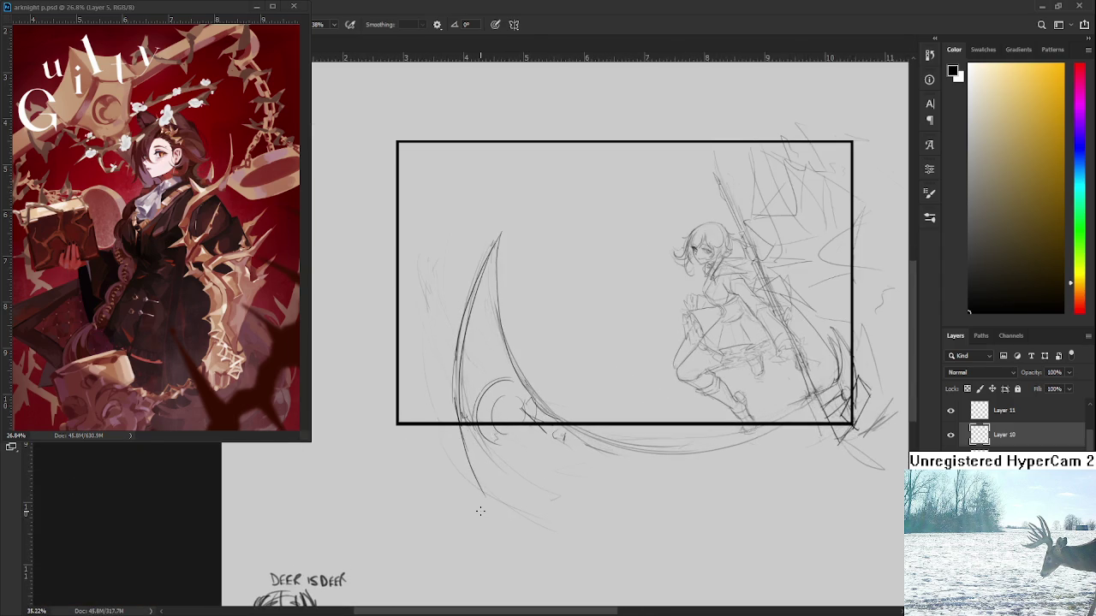
{"action": "left_click_drag", "start_coordinate": [757, 402], "coordinate": [656, 439]}
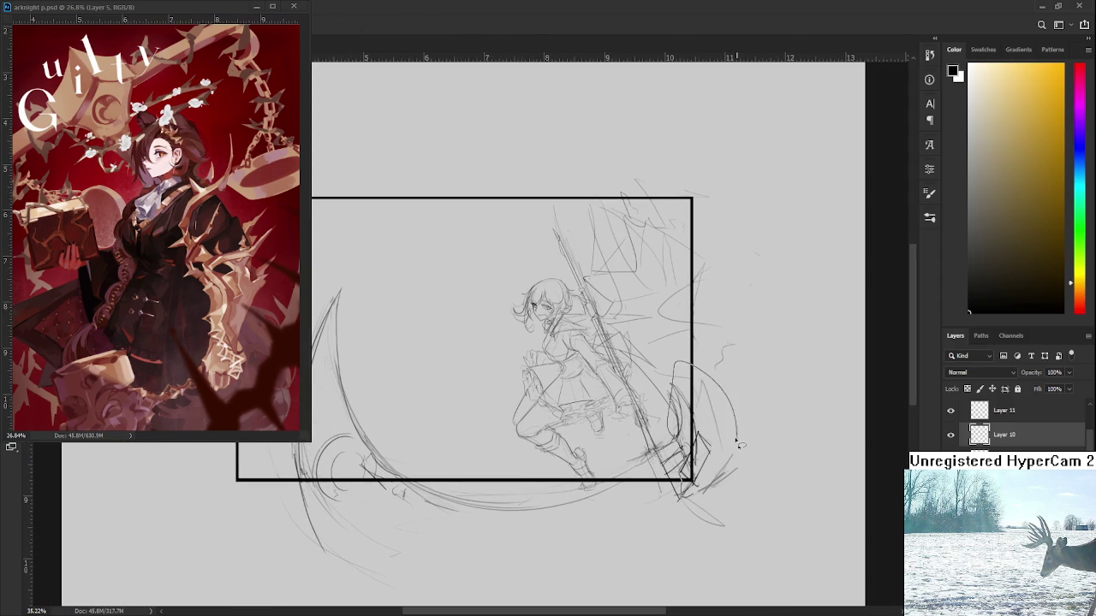
{"action": "left_click_drag", "start_coordinate": [672, 444], "coordinate": [685, 491]}
Skew the blade sketch into a tilted angular head by moving its corners, then commit
{"action": "key", "text": "ctrl+t"}
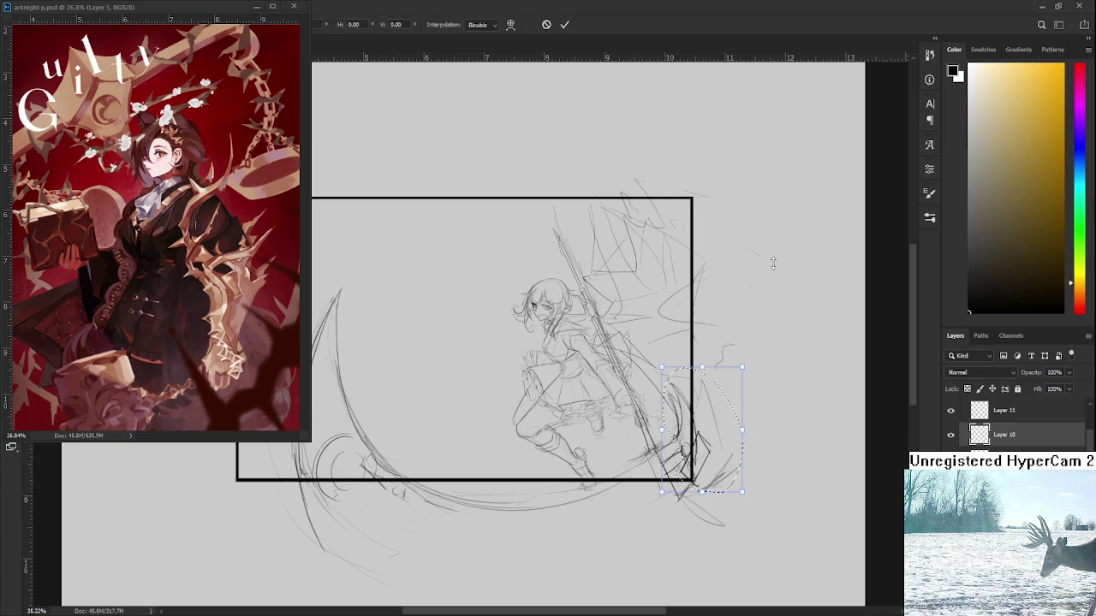
{"action": "left_click_drag", "start_coordinate": [741, 368], "coordinate": [757, 376]}
{"action": "key", "text": "ctrl+z"}
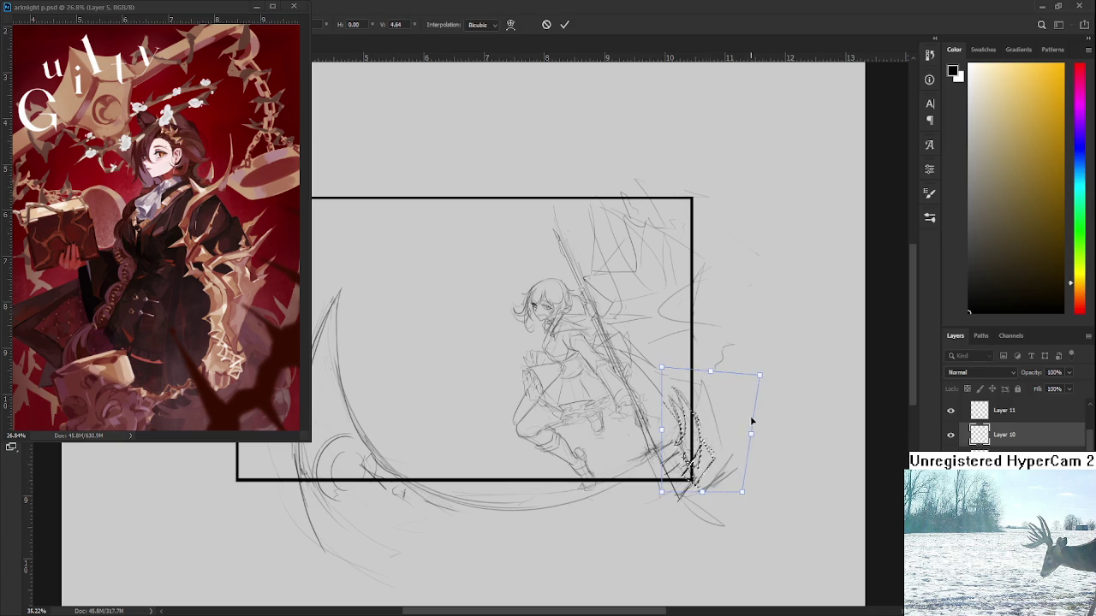
{"action": "left_click_drag", "start_coordinate": [741, 492], "coordinate": [751, 495]}
{"action": "left_click_drag", "start_coordinate": [672, 476], "coordinate": [669, 468]}
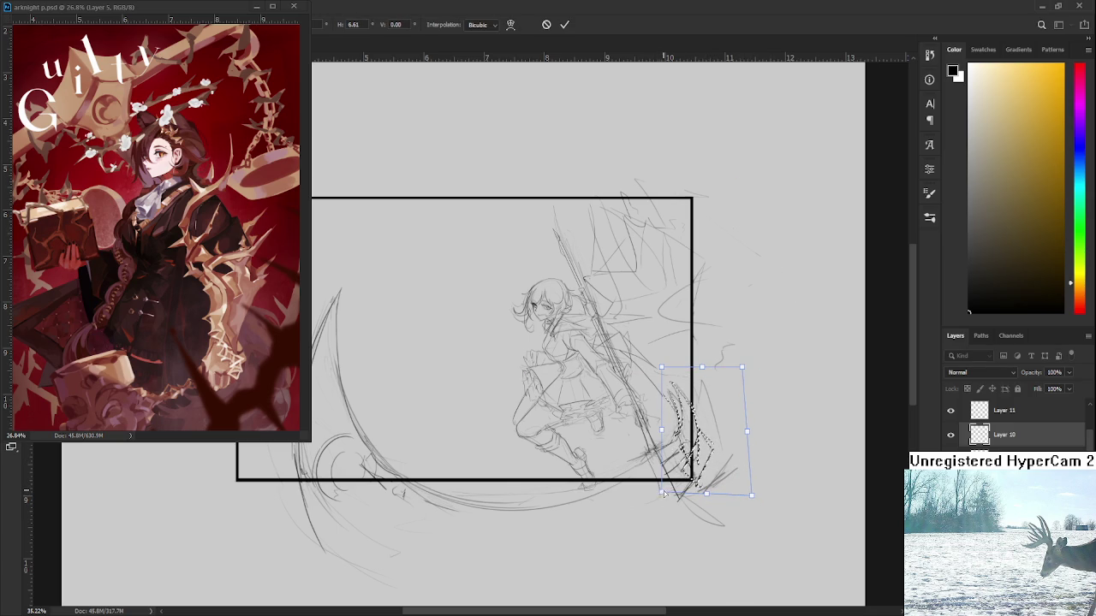
{"action": "left_click_drag", "start_coordinate": [742, 368], "coordinate": [750, 381]}
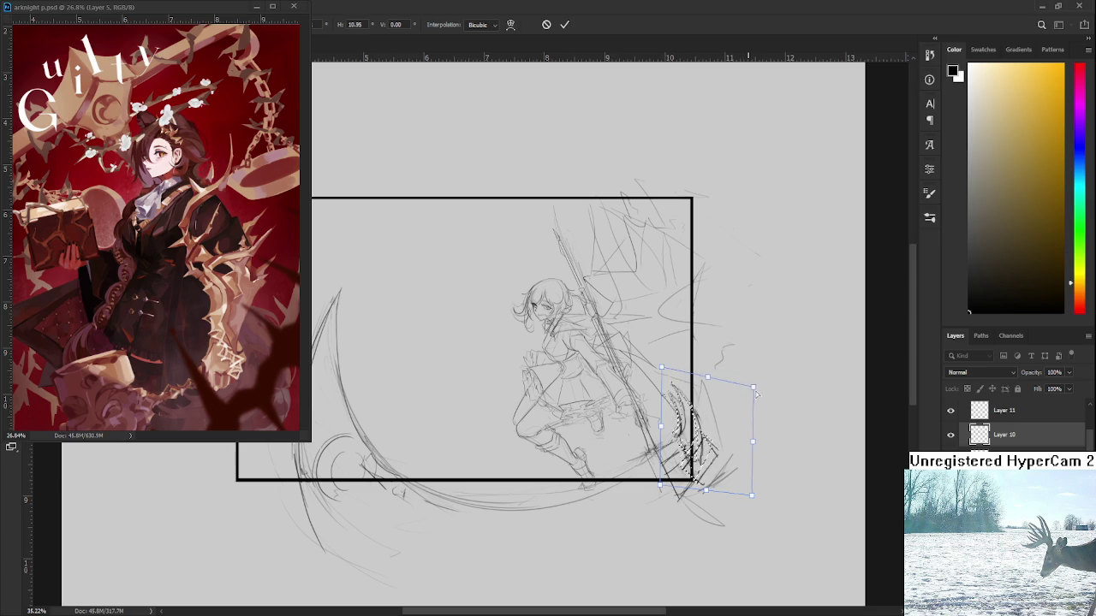
{"action": "left_click_drag", "start_coordinate": [661, 368], "coordinate": [662, 374]}
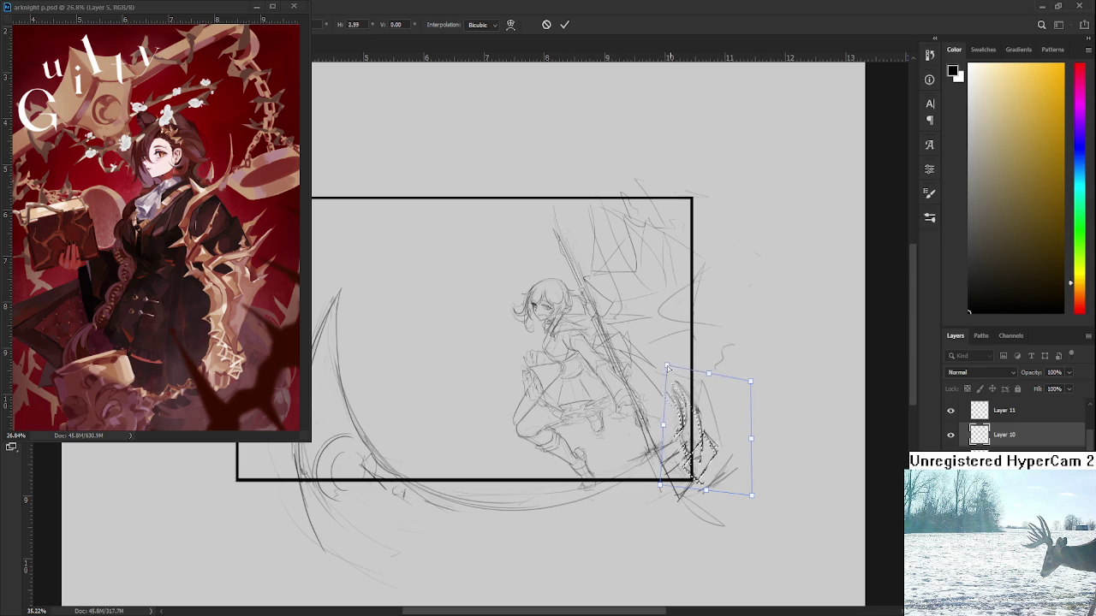
{"action": "left_click_drag", "start_coordinate": [750, 381], "coordinate": [761, 399]}
{"action": "key", "text": "ctrl+z"}
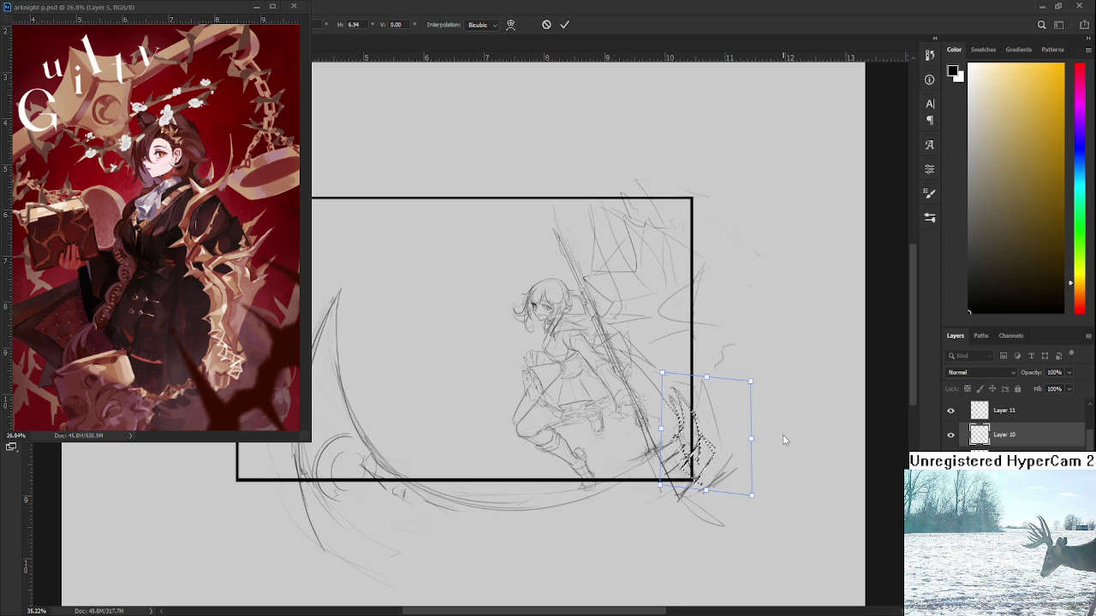
{"action": "key", "text": "Return"}
{"action": "scroll", "coordinate": [783, 440], "scroll_direction": "up", "scroll_amount": 2}
{"action": "left_click_drag", "start_coordinate": [659, 348], "coordinate": [729, 445]}
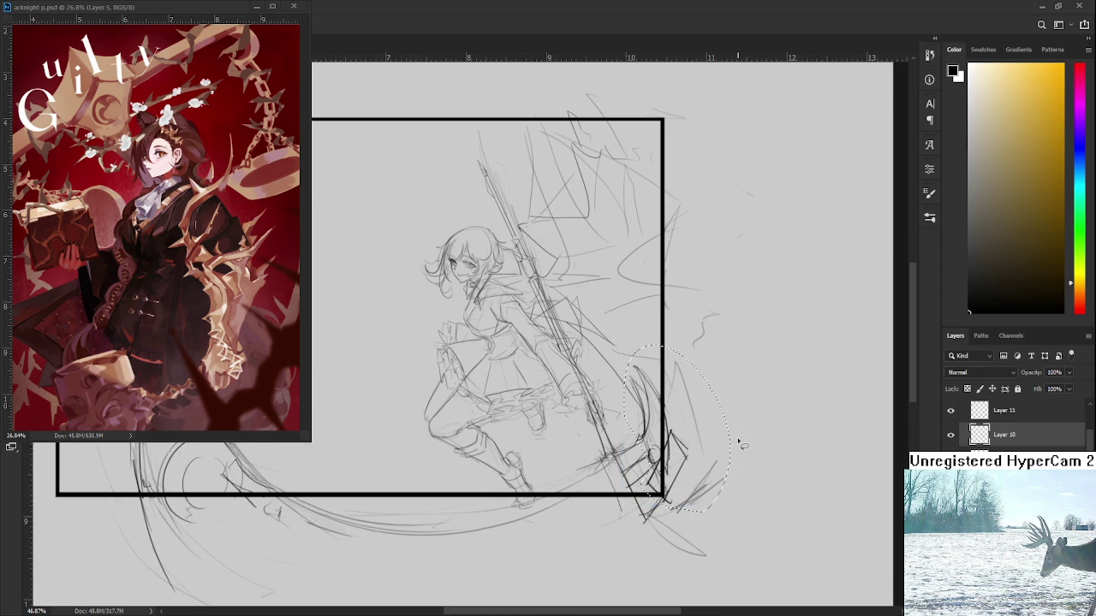
Draw a dark curved stroke along the scythe blade near the frame's lower-right corner, under free transform
{"action": "key", "text": "ctrl+d"}
{"action": "scroll", "coordinate": [732, 419], "scroll_direction": "down", "scroll_amount": 2}
{"action": "scroll", "coordinate": [720, 424], "scroll_direction": "up", "scroll_amount": 2}
{"action": "scroll", "coordinate": [719, 424], "scroll_direction": "up", "scroll_amount": 1}
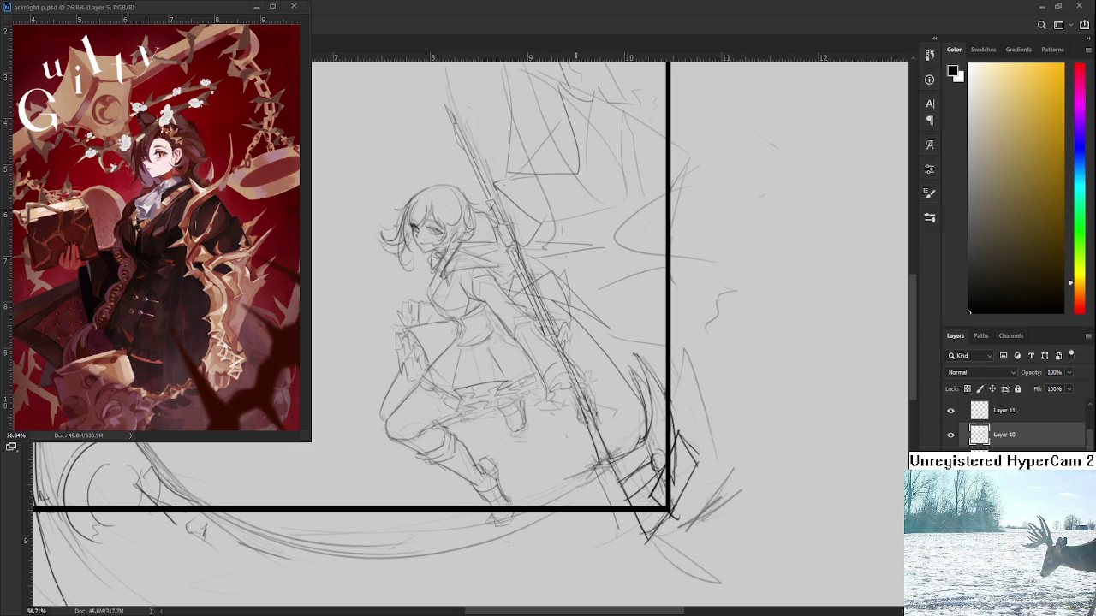
{"action": "scroll", "coordinate": [625, 424], "scroll_direction": "up", "scroll_amount": 1}
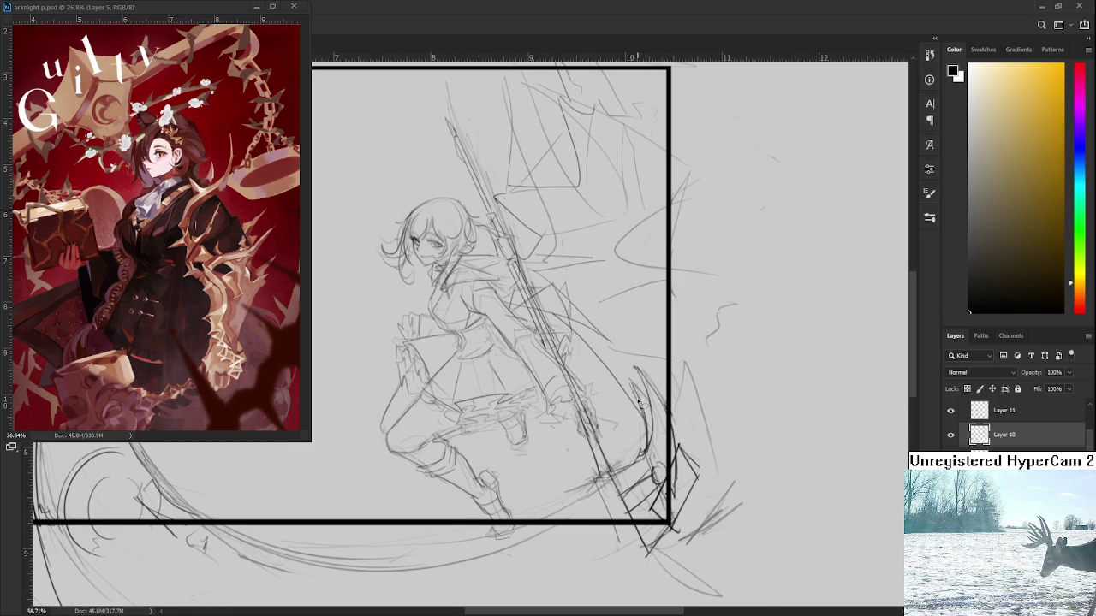
{"action": "mouse_move", "coordinate": [654, 454]}
{"action": "left_mouse_down"}
{"action": "mouse_move", "coordinate": [648, 382]}
{"action": "mouse_move", "coordinate": [631, 373]}
{"action": "mouse_move", "coordinate": [685, 398]}
{"action": "left_mouse_up"}
{"action": "key", "text": "ctrl+t"}
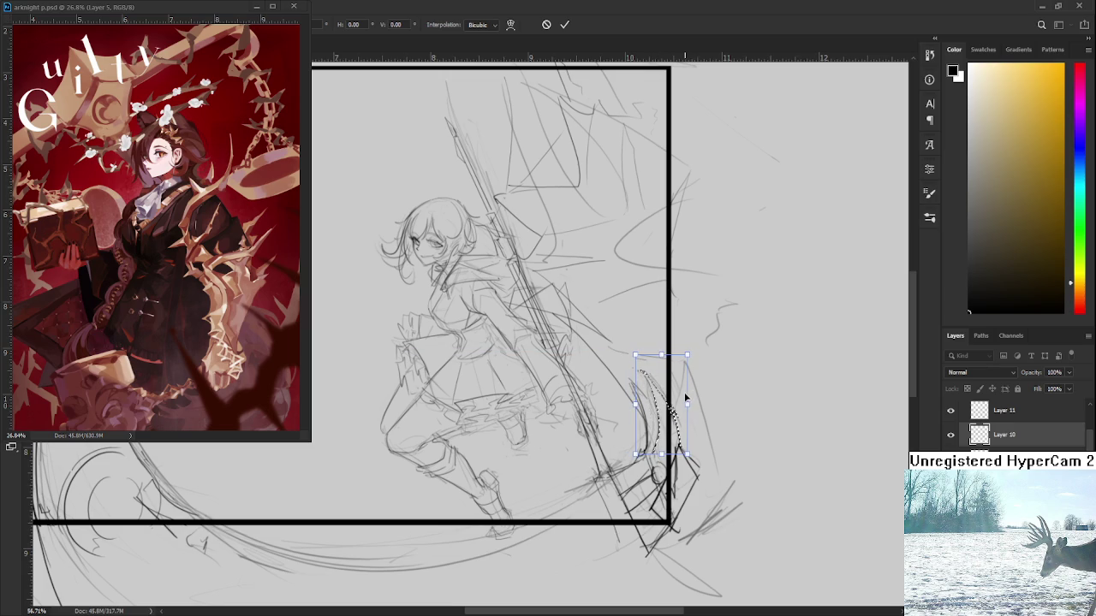
Commit the blade stroke's transform and add short dark strokes down the scythe blade
{"action": "key", "text": "Return"}
{"action": "key", "text": "ctrl+d"}
{"action": "key", "text": "e"}
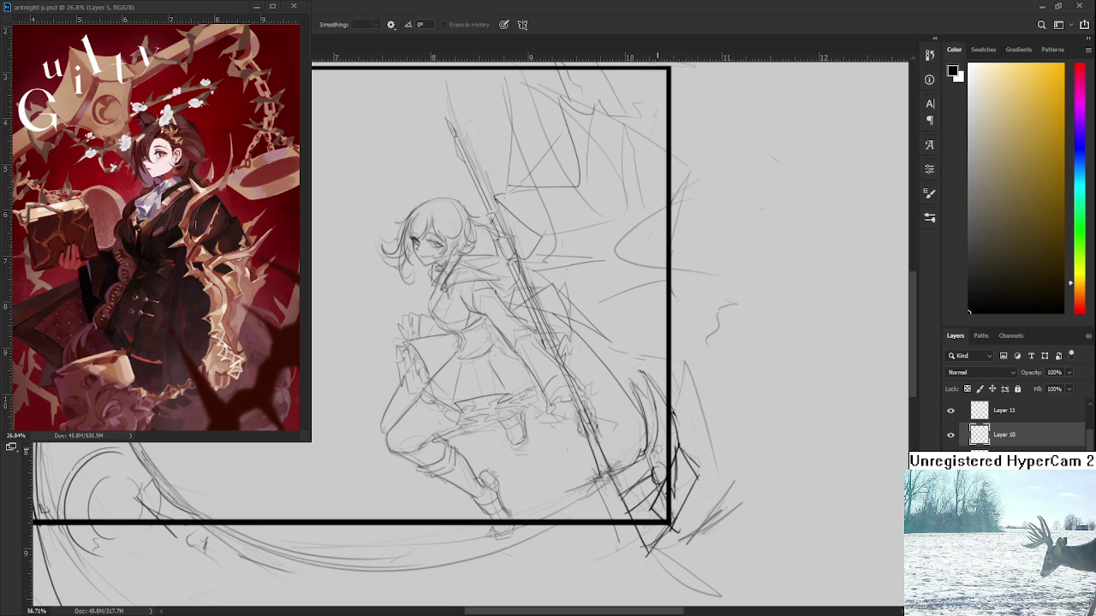
{"action": "key", "text": "b"}
{"action": "left_click_drag", "start_coordinate": [654, 428], "coordinate": [649, 468]}
{"action": "mouse_move", "coordinate": [645, 466]}
{"action": "left_mouse_down"}
{"action": "mouse_move", "coordinate": [654, 450]}
{"action": "mouse_move", "coordinate": [625, 493]}
{"action": "mouse_move", "coordinate": [632, 510]}
{"action": "left_mouse_up"}
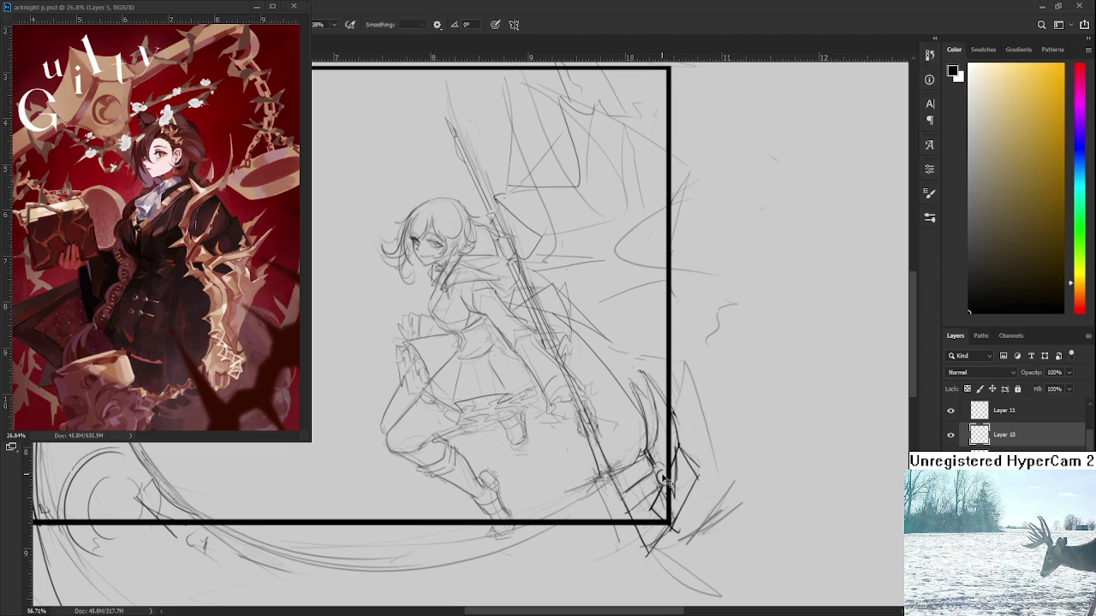
{"action": "mouse_move", "coordinate": [664, 479]}
{"action": "left_mouse_down"}
{"action": "mouse_move", "coordinate": [652, 506]}
{"action": "mouse_move", "coordinate": [660, 485]}
{"action": "left_mouse_up"}
Alternate between brush and eraser, then pan and zoom to review the refined blade
{"action": "key", "text": "e"}
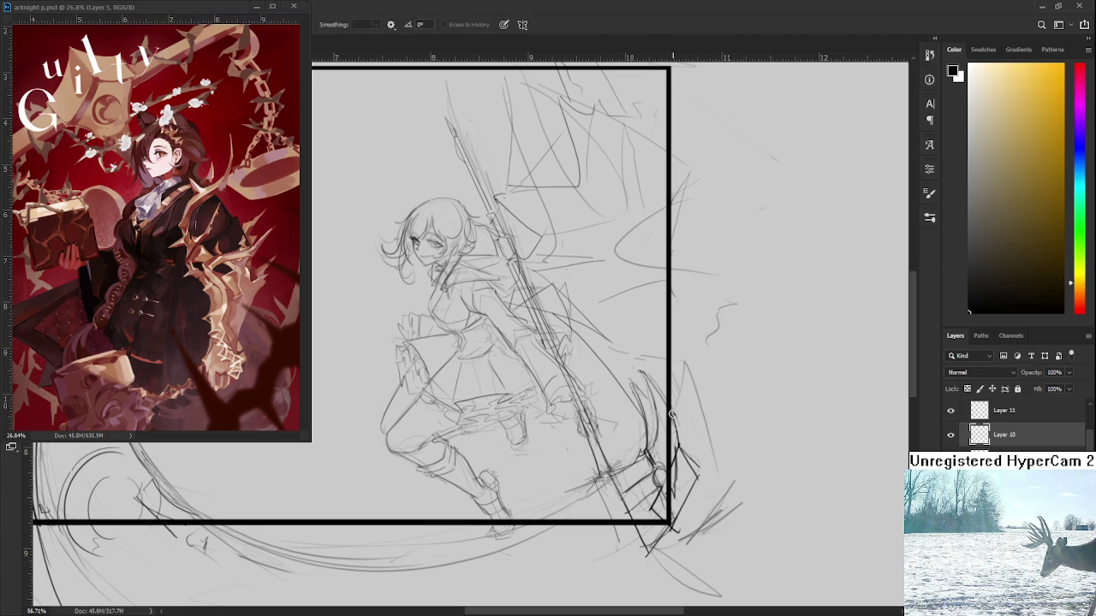
{"action": "key", "text": "b"}
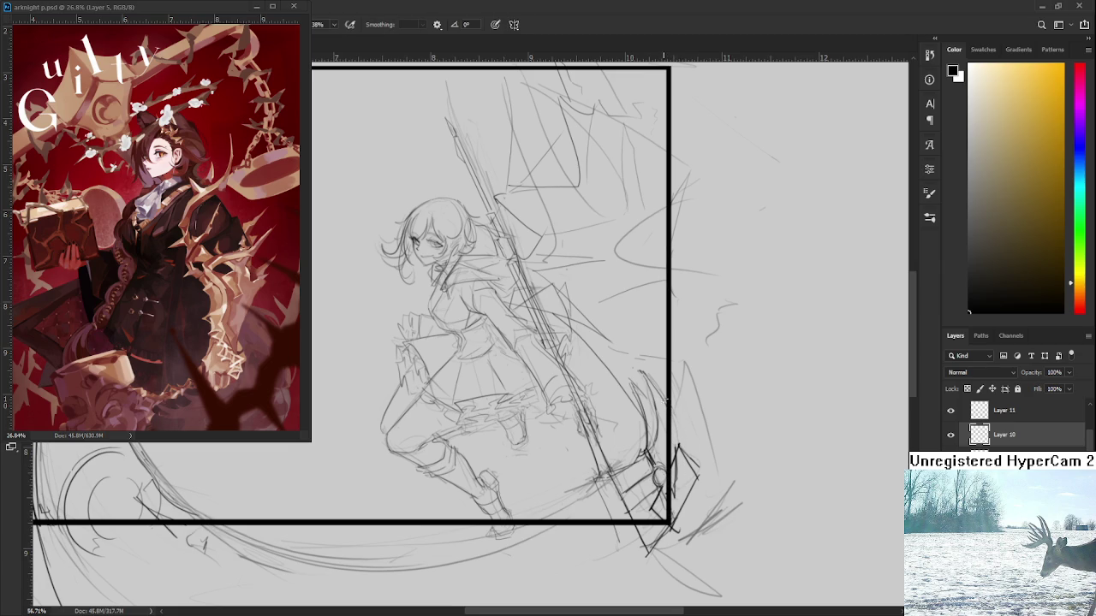
{"action": "key", "text": "e"}
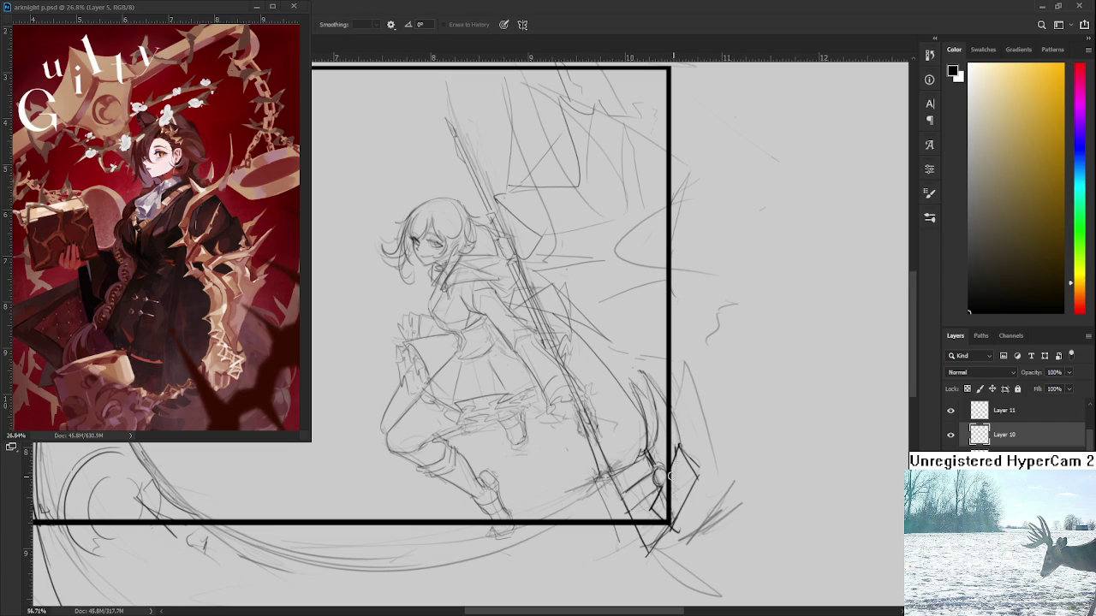
{"action": "key", "text": "b"}
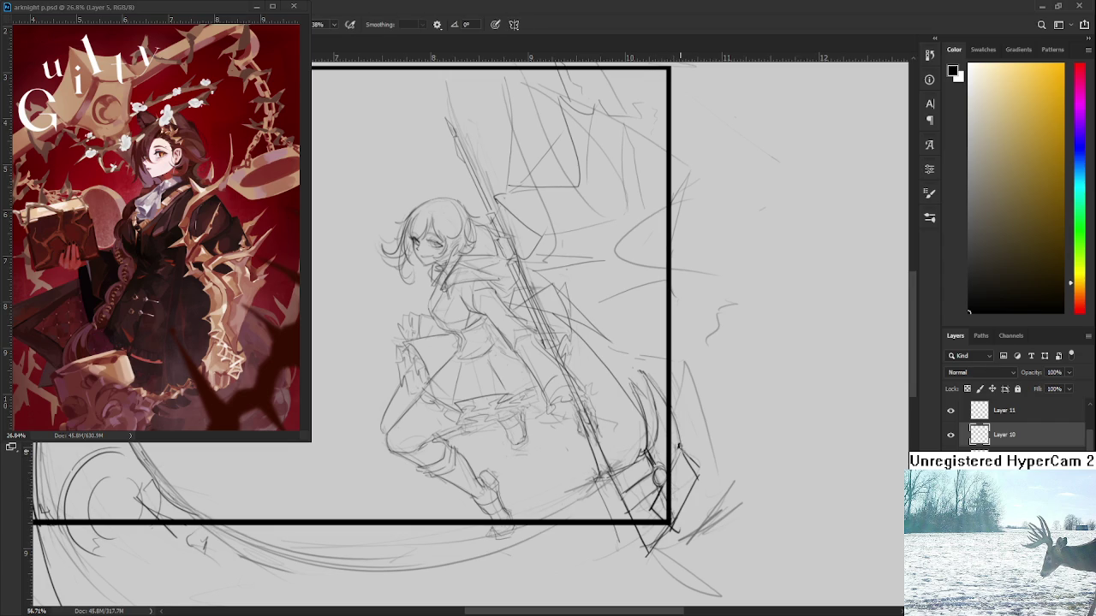
{"action": "key", "text": "e"}
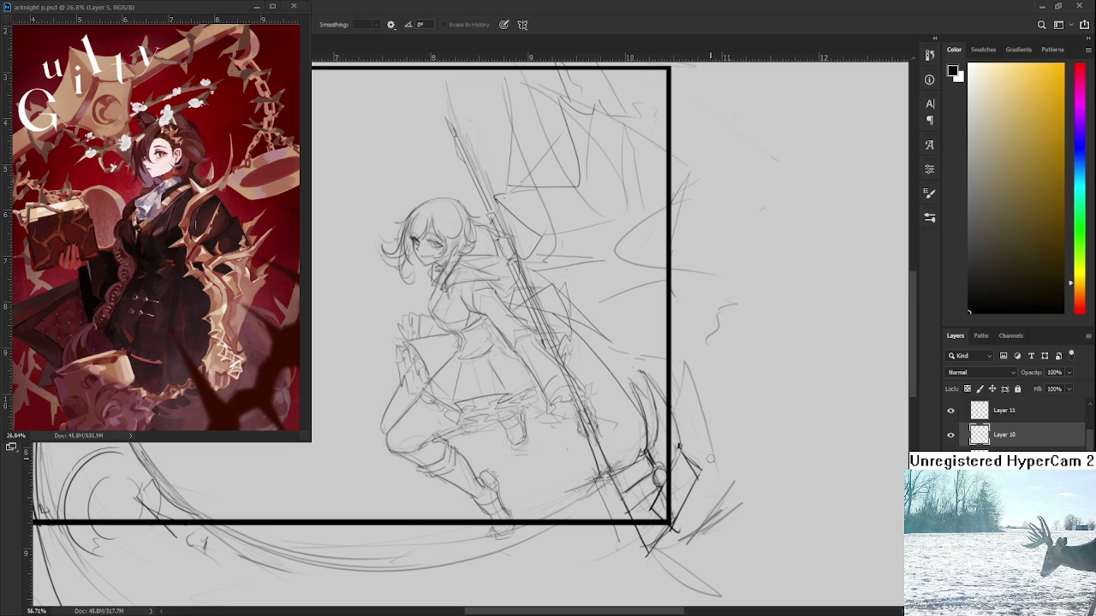
{"action": "left_click_drag", "start_coordinate": [701, 449], "coordinate": [733, 435]}
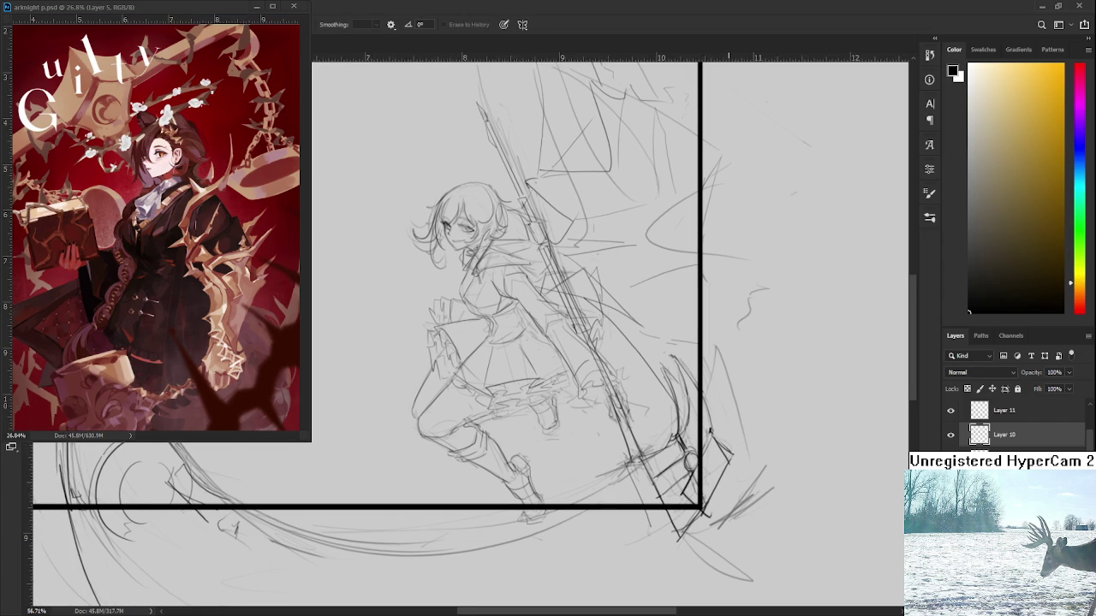
{"action": "scroll", "coordinate": [729, 435], "scroll_direction": "down", "scroll_amount": 2}
{"action": "scroll", "coordinate": [719, 438], "scroll_direction": "down", "scroll_amount": 1}
{"action": "scroll", "coordinate": [706, 441], "scroll_direction": "up", "scroll_amount": 1}
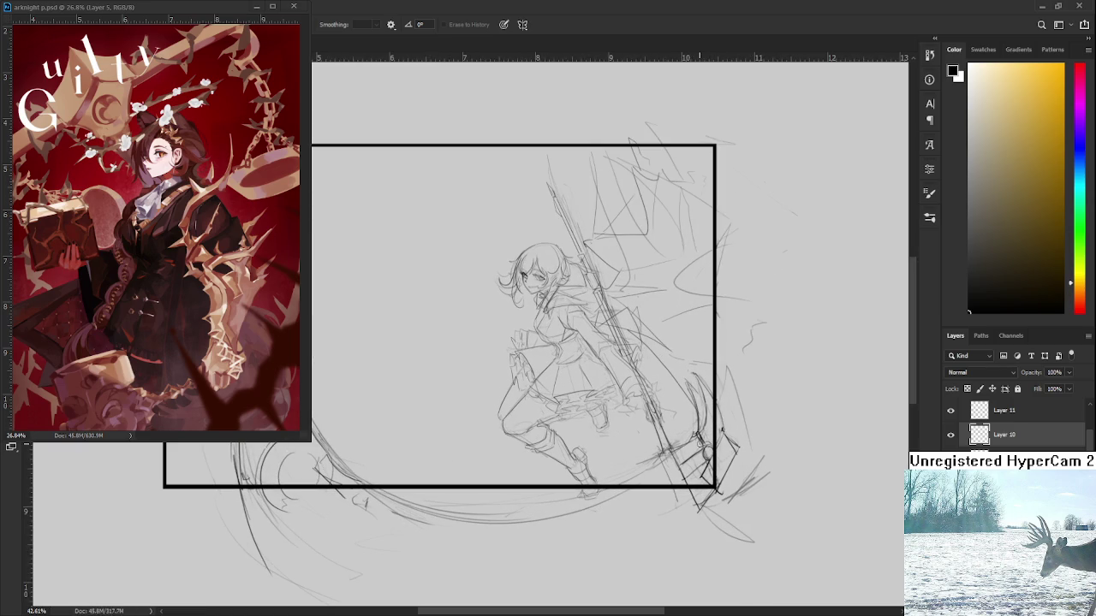
{"action": "scroll", "coordinate": [700, 442], "scroll_direction": "down", "scroll_amount": 1}
{"action": "scroll", "coordinate": [693, 439], "scroll_direction": "up", "scroll_amount": 2}
Brush three short diagonal hatching strokes below the blade near the frame's lower-right corner
{"action": "key", "text": "b"}
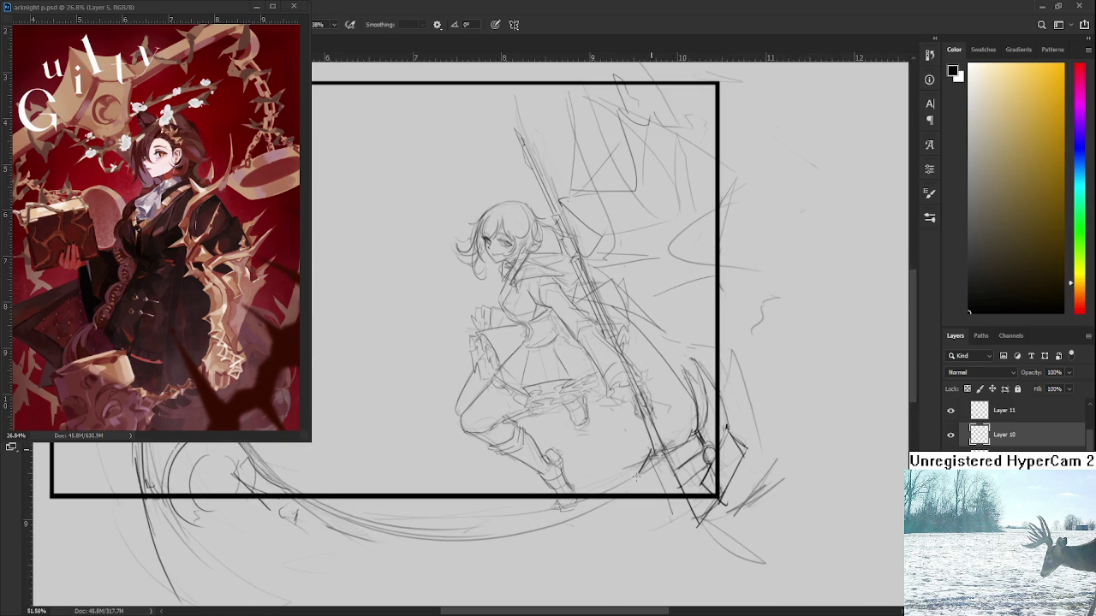
{"action": "left_click_drag", "start_coordinate": [647, 452], "coordinate": [620, 494]}
{"action": "mouse_move", "coordinate": [683, 454]}
{"action": "left_mouse_down"}
{"action": "mouse_move", "coordinate": [656, 484]}
{"action": "mouse_move", "coordinate": [666, 475]}
{"action": "left_mouse_up"}
{"action": "mouse_move", "coordinate": [618, 485]}
{"action": "left_mouse_down"}
{"action": "mouse_move", "coordinate": [609, 493]}
{"action": "mouse_move", "coordinate": [635, 476]}
{"action": "mouse_move", "coordinate": [682, 503]}
{"action": "mouse_move", "coordinate": [668, 511]}
{"action": "mouse_move", "coordinate": [686, 536]}
{"action": "left_mouse_up"}
{"action": "scroll", "coordinate": [732, 437], "scroll_direction": "down", "scroll_amount": 3}
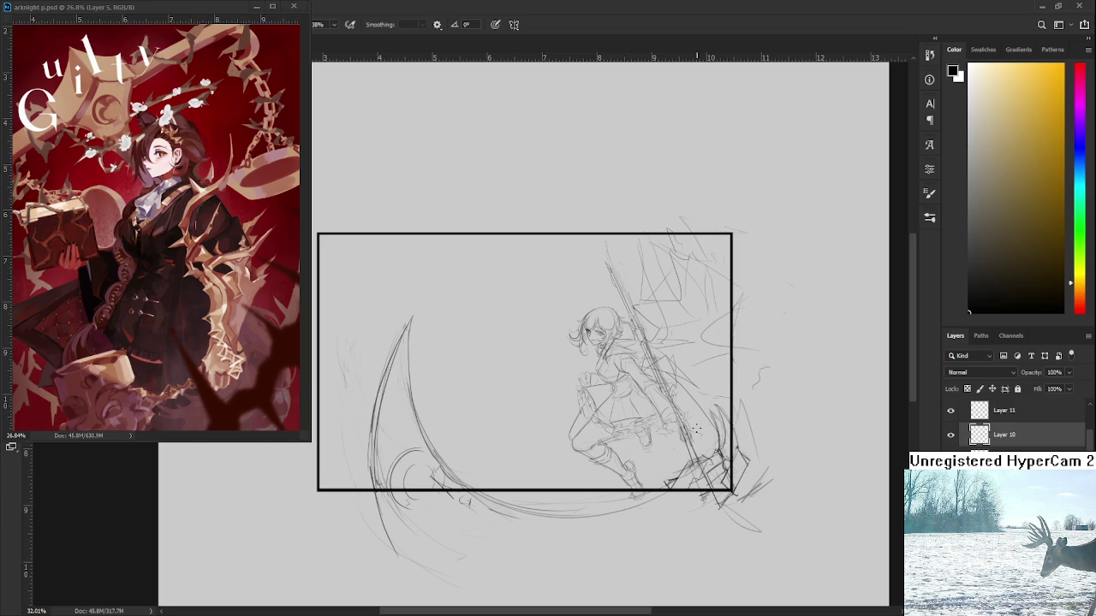
{"action": "scroll", "coordinate": [696, 429], "scroll_direction": "up", "scroll_amount": 1}
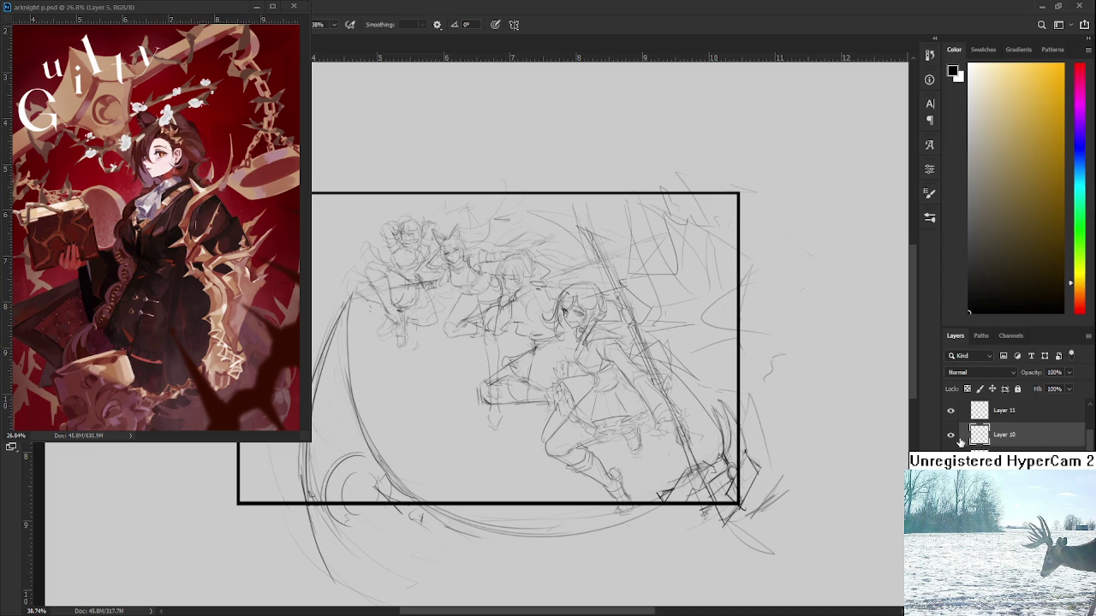
Pan and zoom over the finished sketch, then close the reference and sketch documents
{"action": "mouse_move", "coordinate": [681, 433]}
{"action": "left_mouse_down"}
{"action": "mouse_move", "coordinate": [723, 430]}
{"action": "mouse_move", "coordinate": [857, 511]}
{"action": "left_mouse_up"}
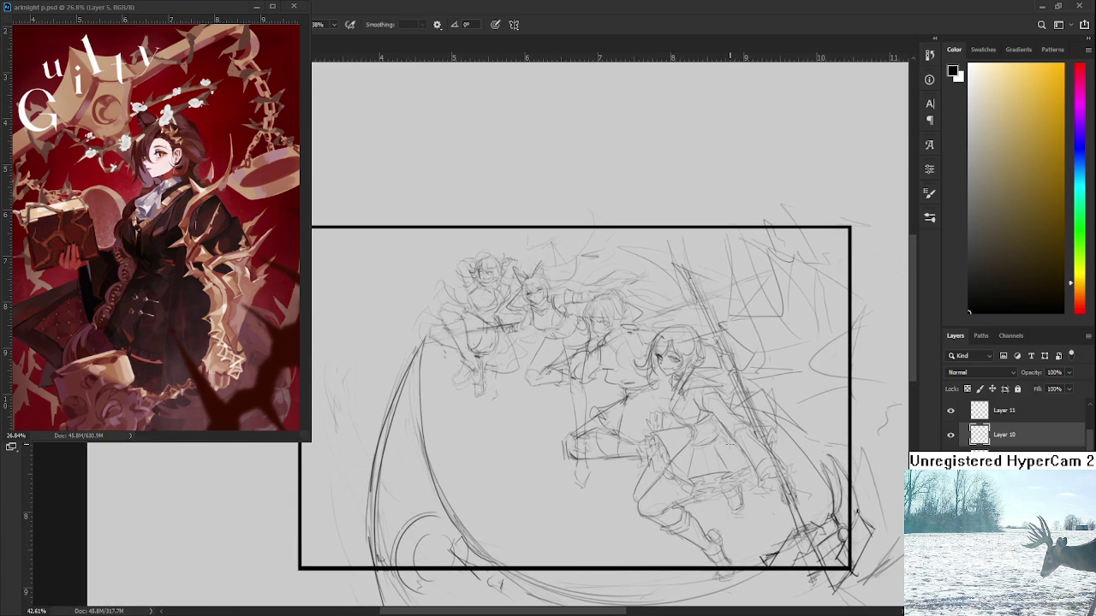
{"action": "scroll", "coordinate": [736, 468], "scroll_direction": "up", "scroll_amount": 2}
{"action": "left_click_drag", "start_coordinate": [691, 465], "coordinate": [733, 490]}
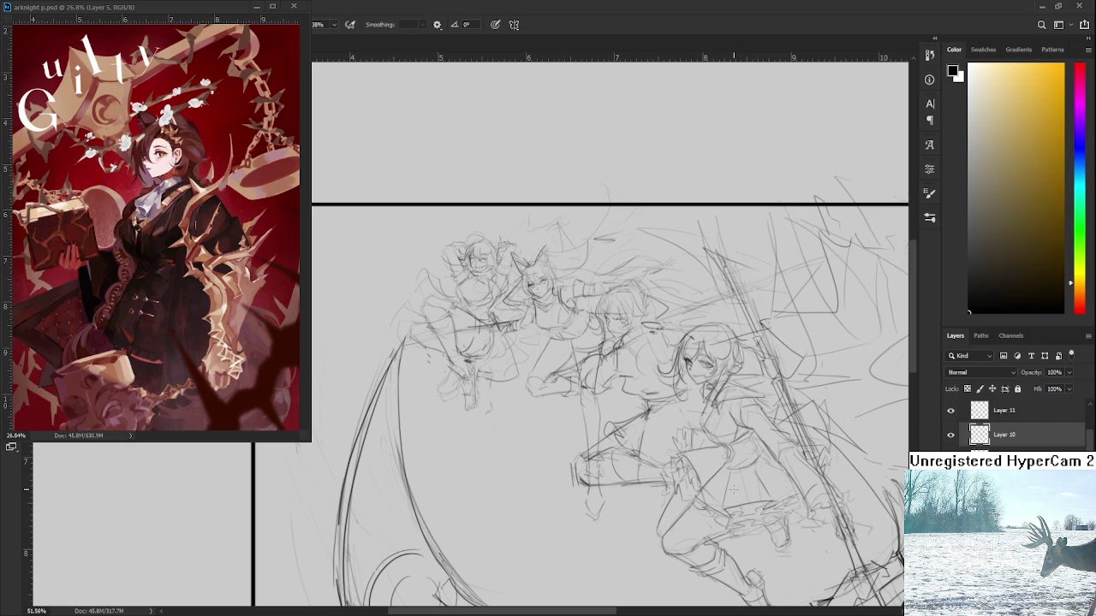
{"action": "scroll", "coordinate": [733, 491], "scroll_direction": "down", "scroll_amount": 1}
{"action": "scroll", "coordinate": [736, 495], "scroll_direction": "down", "scroll_amount": 1}
{"action": "scroll", "coordinate": [745, 504], "scroll_direction": "up", "scroll_amount": 1}
{"action": "scroll", "coordinate": [756, 511], "scroll_direction": "down", "scroll_amount": 1}
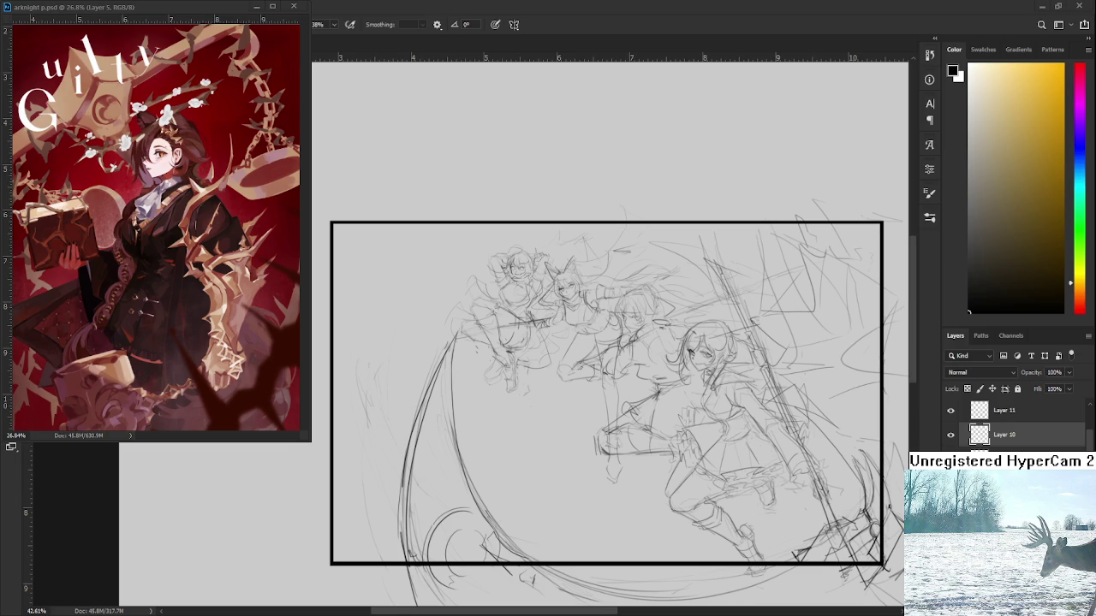
{"action": "key", "text": "ctrl+w"}
{"action": "key", "text": "ctrl+w"}
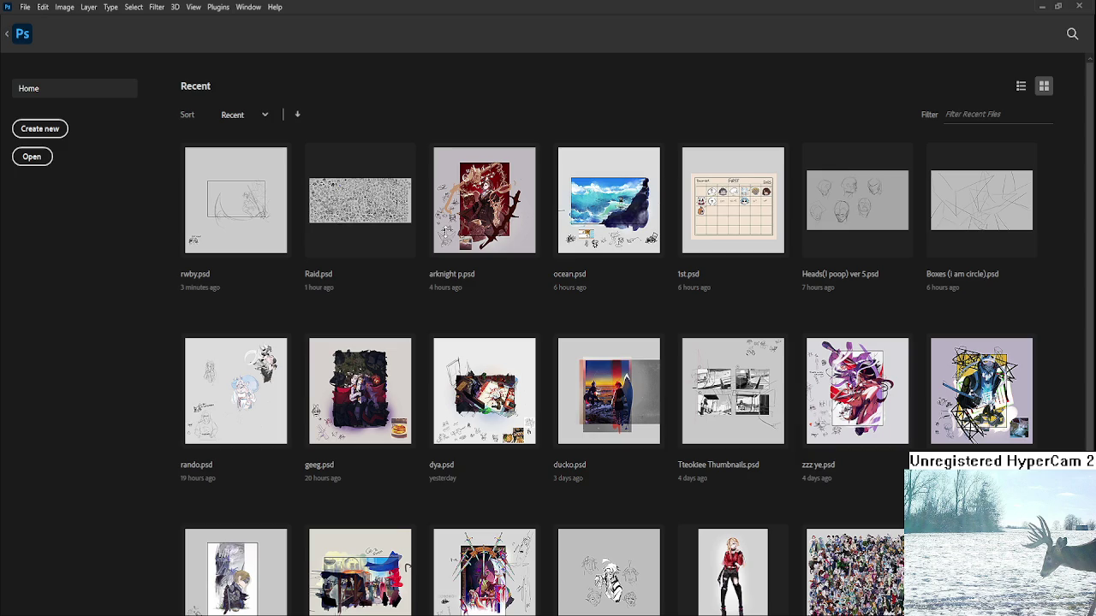
Open Raid.psd from the Home screen and zoom into an empty area of the sheet
{"action": "left_click", "coordinate": [380, 225]}
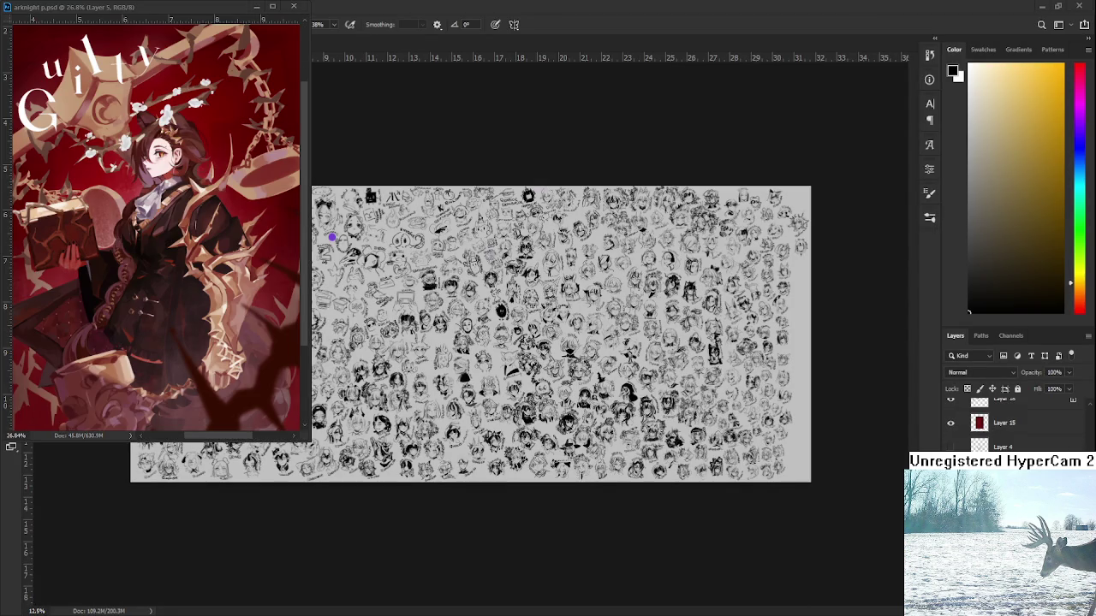
{"action": "scroll", "coordinate": [331, 238], "scroll_direction": "up", "scroll_amount": 5}
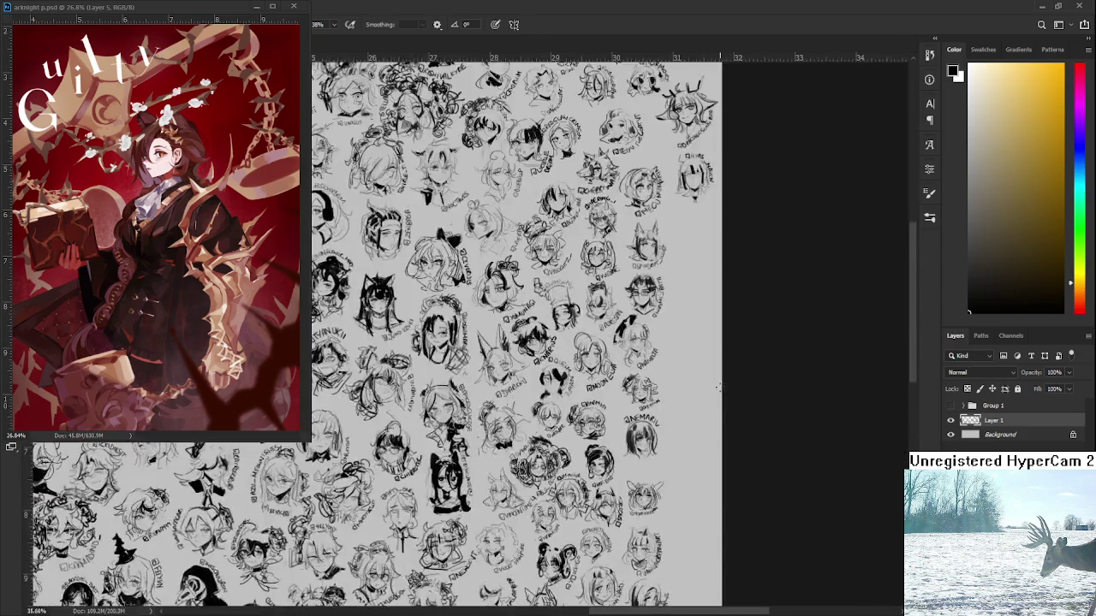
{"action": "scroll", "coordinate": [717, 387], "scroll_direction": "up", "scroll_amount": 2}
{"action": "scroll", "coordinate": [631, 433], "scroll_direction": "up", "scroll_amount": 2}
{"action": "scroll", "coordinate": [637, 445], "scroll_direction": "up", "scroll_amount": 1}
{"action": "scroll", "coordinate": [648, 468], "scroll_direction": "up", "scroll_amount": 1}
{"action": "scroll", "coordinate": [641, 453], "scroll_direction": "up", "scroll_amount": 1}
{"action": "scroll", "coordinate": [634, 443], "scroll_direction": "up", "scroll_amount": 1}
{"action": "scroll", "coordinate": [614, 400], "scroll_direction": "up", "scroll_amount": 1}
Draw two dark eye wedges in the blank spot, redoing the first attempt
{"action": "mouse_move", "coordinate": [607, 385]}
{"action": "left_mouse_down"}
{"action": "mouse_move", "coordinate": [642, 396]}
{"action": "mouse_move", "coordinate": [631, 394]}
{"action": "mouse_move", "coordinate": [632, 407]}
{"action": "mouse_move", "coordinate": [632, 395]}
{"action": "mouse_move", "coordinate": [615, 396]}
{"action": "mouse_move", "coordinate": [640, 404]}
{"action": "mouse_move", "coordinate": [668, 382]}
{"action": "mouse_move", "coordinate": [676, 399]}
{"action": "mouse_move", "coordinate": [679, 378]}
{"action": "mouse_move", "coordinate": [678, 395]}
{"action": "left_mouse_up"}
{"action": "key", "text": "ctrl+z"}
{"action": "key", "text": "ctrl+z"}
{"action": "mouse_move", "coordinate": [647, 400]}
{"action": "left_mouse_down"}
{"action": "mouse_move", "coordinate": [672, 399]}
{"action": "mouse_move", "coordinate": [678, 382]}
{"action": "mouse_move", "coordinate": [677, 394]}
{"action": "left_mouse_up"}
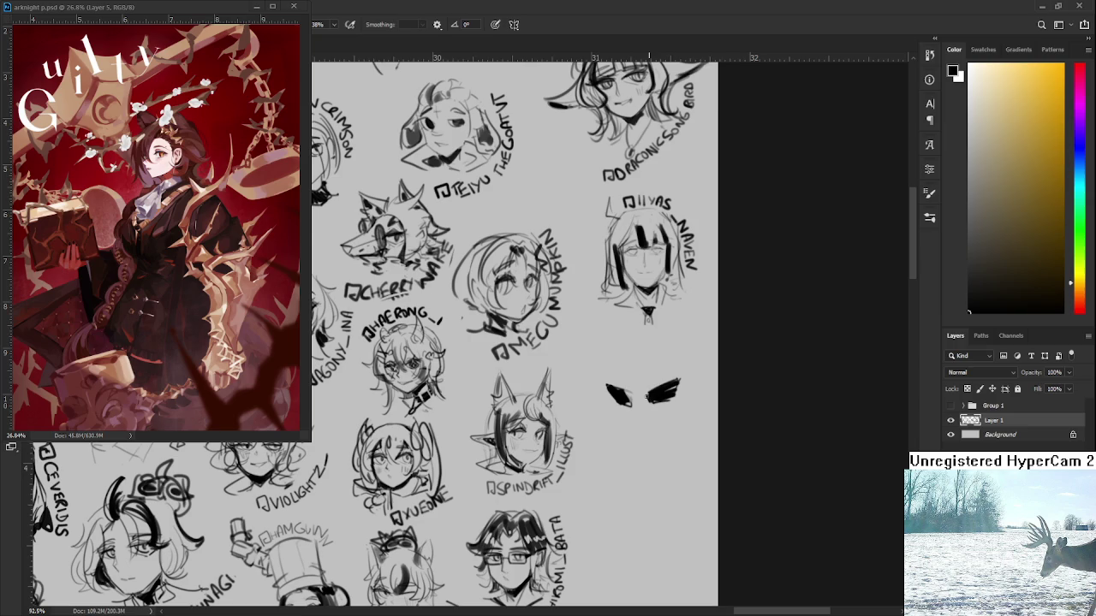
Draw a line along the top of the left eye and a nose between the eyes
{"action": "key", "text": "e"}
{"action": "key", "text": "b"}
{"action": "mouse_move", "coordinate": [602, 382]}
{"action": "left_mouse_down"}
{"action": "mouse_move", "coordinate": [630, 392]}
{"action": "mouse_move", "coordinate": [682, 375]}
{"action": "left_mouse_up"}
{"action": "mouse_move", "coordinate": [633, 396]}
{"action": "left_mouse_down"}
{"action": "mouse_move", "coordinate": [638, 420]}
{"action": "mouse_move", "coordinate": [635, 391]}
{"action": "mouse_move", "coordinate": [624, 390]}
{"action": "left_mouse_up"}
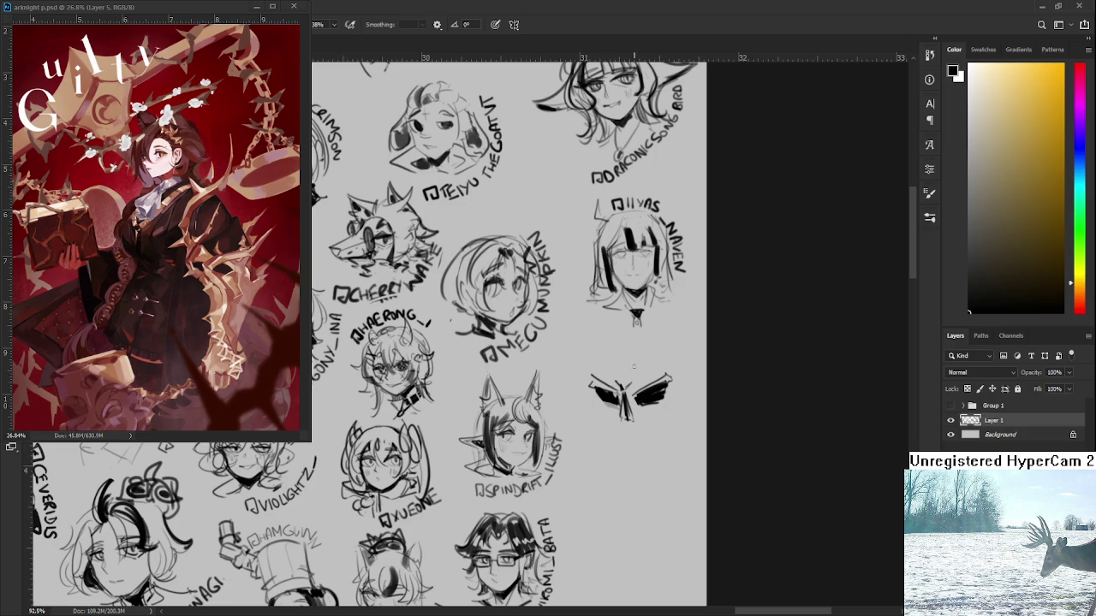
{"action": "scroll", "coordinate": [638, 401], "scroll_direction": "down", "scroll_amount": 1}
Sketch the mask's left edge, lower-right side, jaw line and teeth
{"action": "left_click_drag", "start_coordinate": [593, 356], "coordinate": [598, 389]}
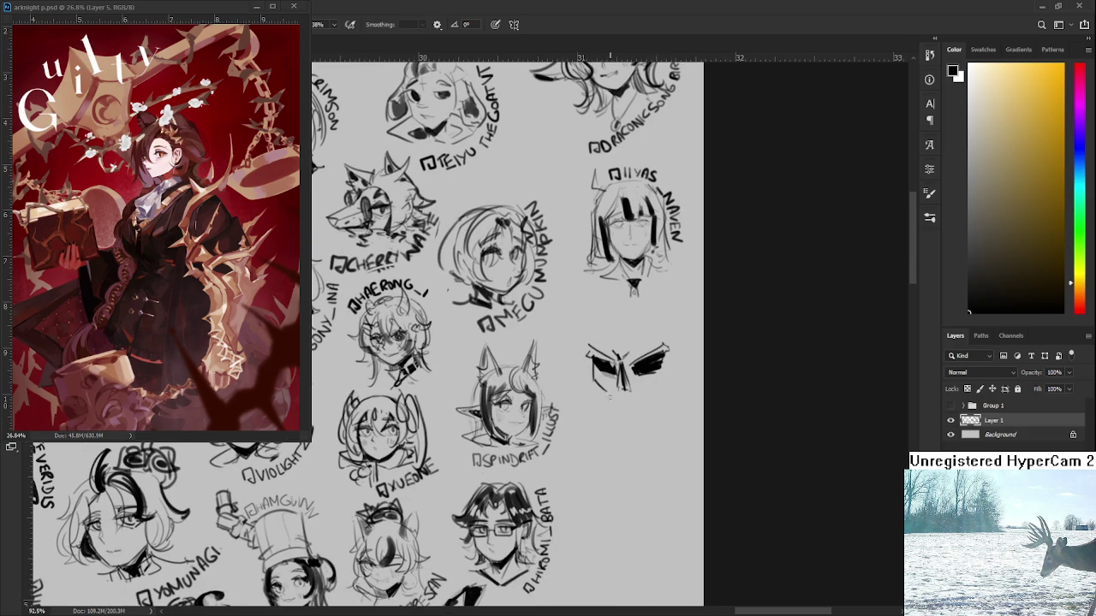
{"action": "left_click_drag", "start_coordinate": [598, 389], "coordinate": [611, 412]}
{"action": "left_click_drag", "start_coordinate": [627, 390], "coordinate": [671, 377]}
{"action": "scroll", "coordinate": [663, 386], "scroll_direction": "down", "scroll_amount": 1}
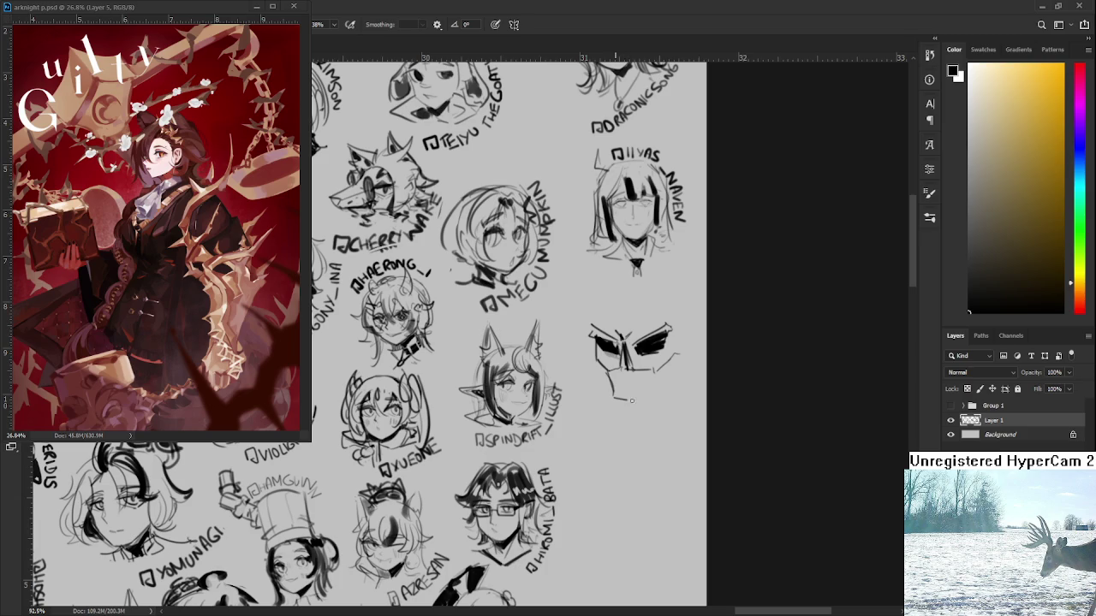
{"action": "left_click_drag", "start_coordinate": [614, 394], "coordinate": [676, 377]}
{"action": "mouse_move", "coordinate": [619, 403]}
{"action": "left_mouse_down"}
{"action": "mouse_move", "coordinate": [680, 390]}
{"action": "mouse_move", "coordinate": [669, 383]}
{"action": "left_mouse_up"}
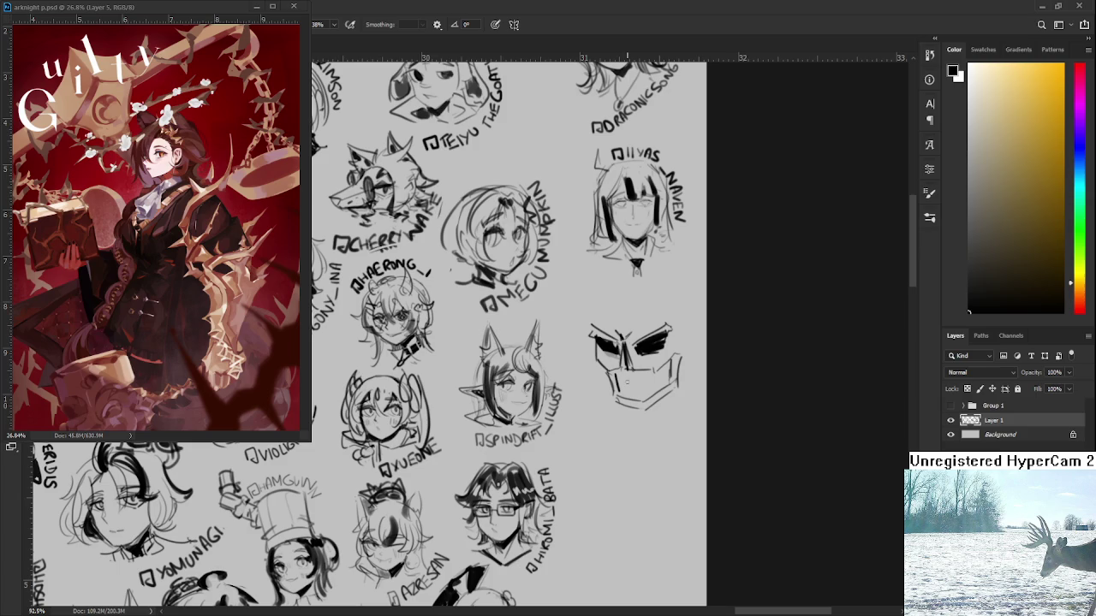
{"action": "mouse_move", "coordinate": [627, 377]}
{"action": "left_mouse_down"}
{"action": "mouse_move", "coordinate": [626, 395]}
{"action": "mouse_move", "coordinate": [663, 383]}
{"action": "left_mouse_up"}
Darken the nose and brow between the eyes, erasing a small bit of the stroke
{"action": "left_click_drag", "start_coordinate": [610, 351], "coordinate": [618, 357]}
{"action": "key", "text": "e"}
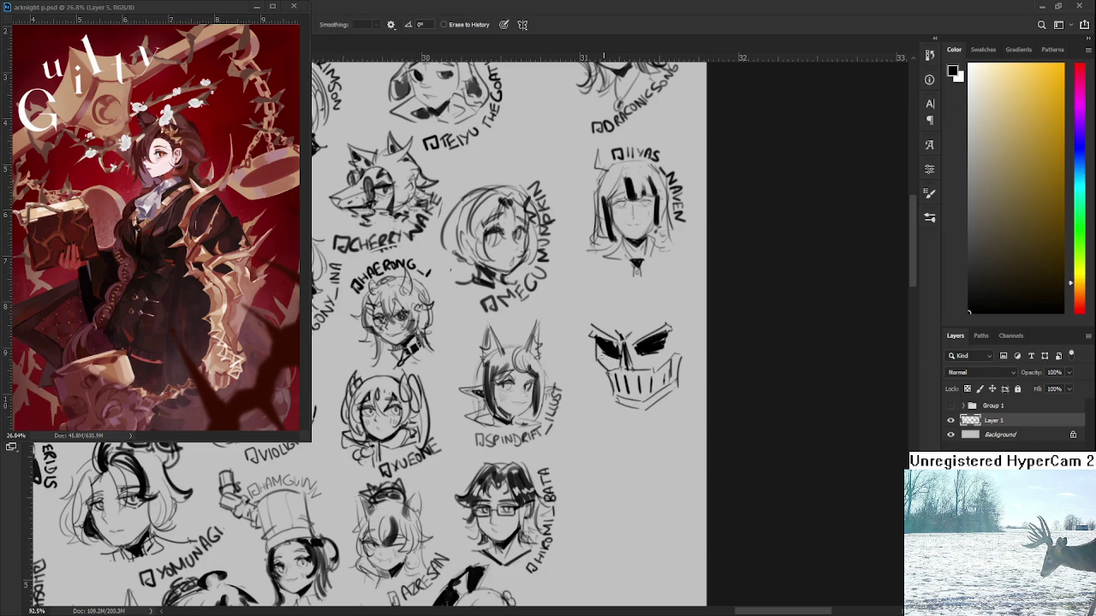
{"action": "left_click_drag", "start_coordinate": [616, 353], "coordinate": [619, 352]}
{"action": "key", "text": "b"}
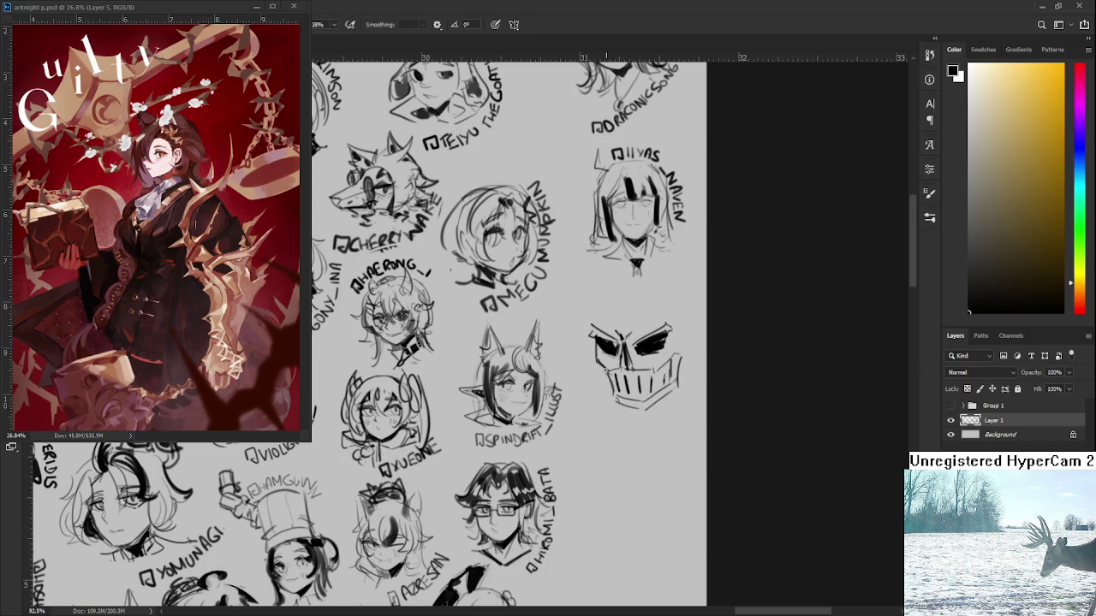
{"action": "scroll", "coordinate": [636, 358], "scroll_direction": "up", "scroll_amount": 1}
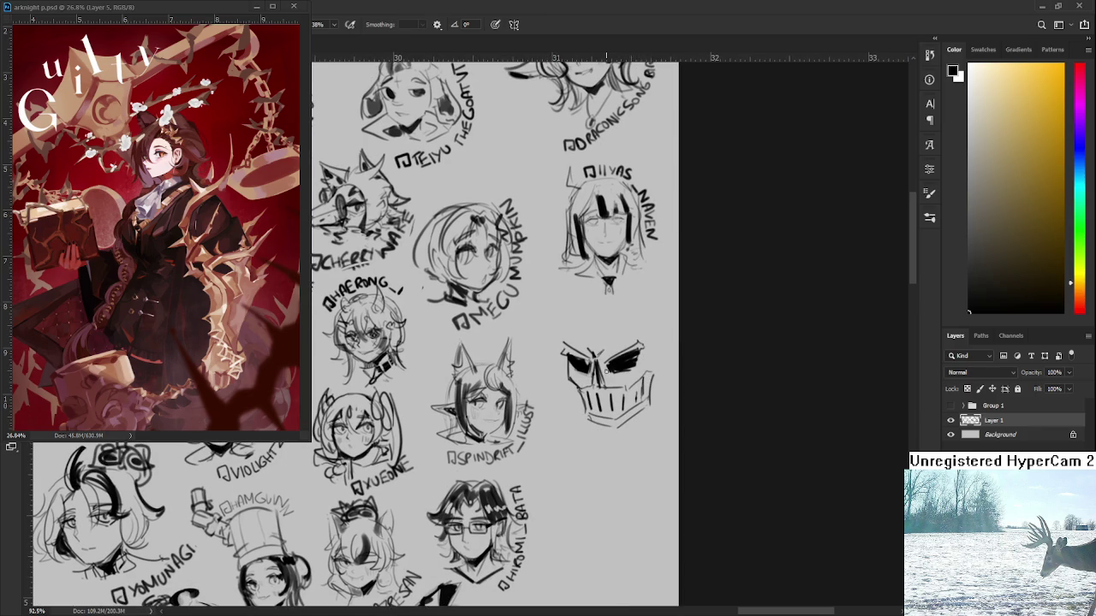
{"action": "key", "text": "bracketright"}
{"action": "key", "text": "bracketright"}
{"action": "key", "text": "bracketright"}
Lasso the skull's eyes, enlarge and shift them slightly, then paste the girl sketch
{"action": "left_click_drag", "start_coordinate": [638, 380], "coordinate": [603, 366]}
{"action": "key", "text": "ctrl+t"}
{"action": "left_click_drag", "start_coordinate": [667, 324], "coordinate": [672, 319]}
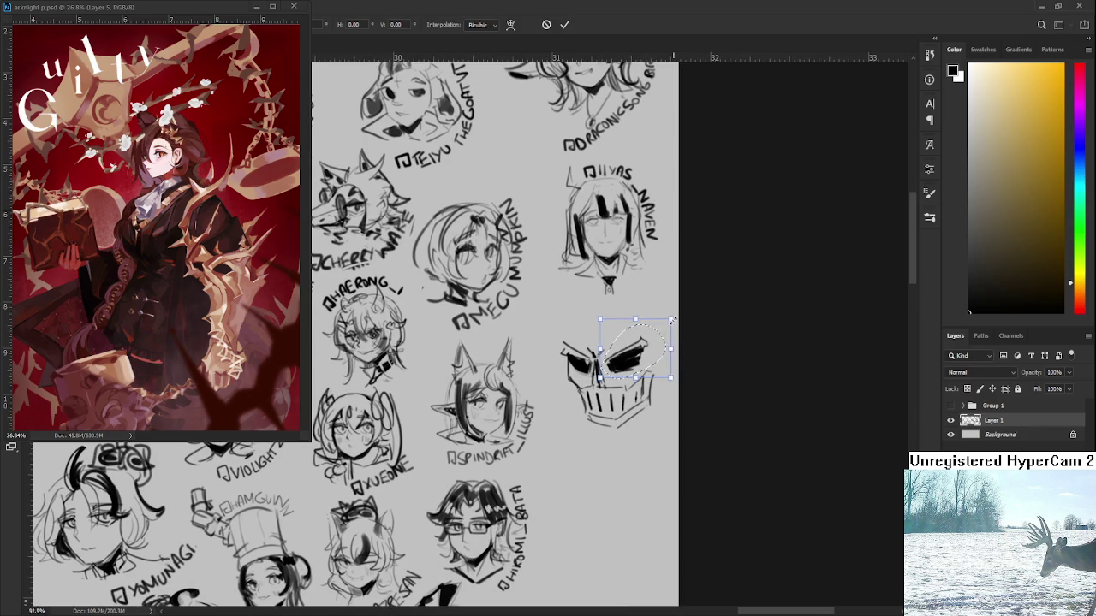
{"action": "key", "text": "Return"}
{"action": "key", "text": "ctrl+d"}
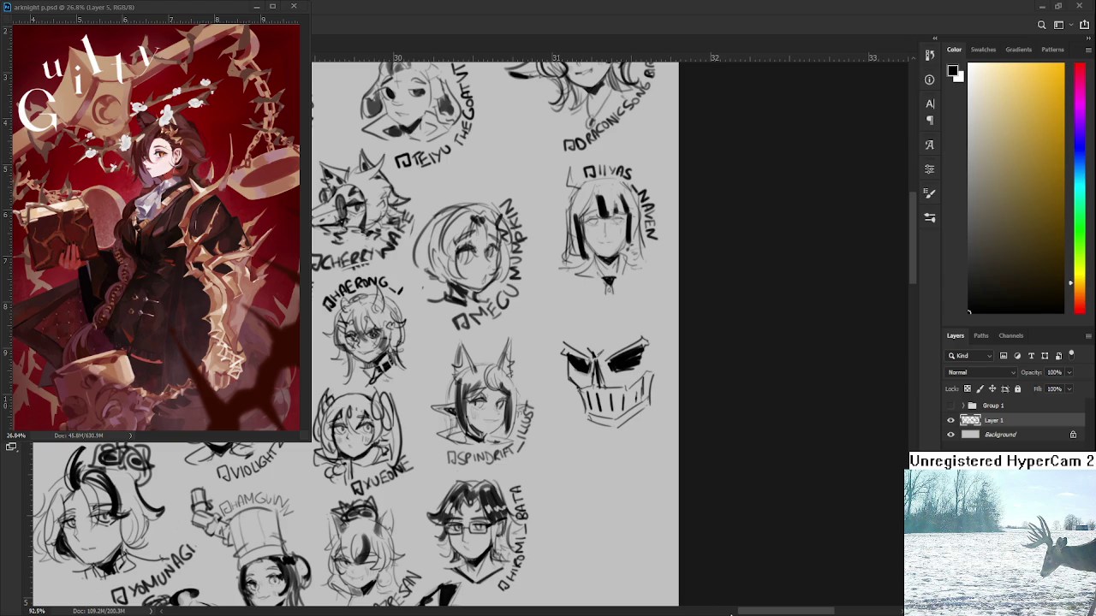
{"action": "key", "text": "ctrl+v"}
Zoom out and move the pasted girl sketch down and right over the lower middle, committing it
{"action": "scroll", "coordinate": [554, 385], "scroll_direction": "down", "scroll_amount": 3}
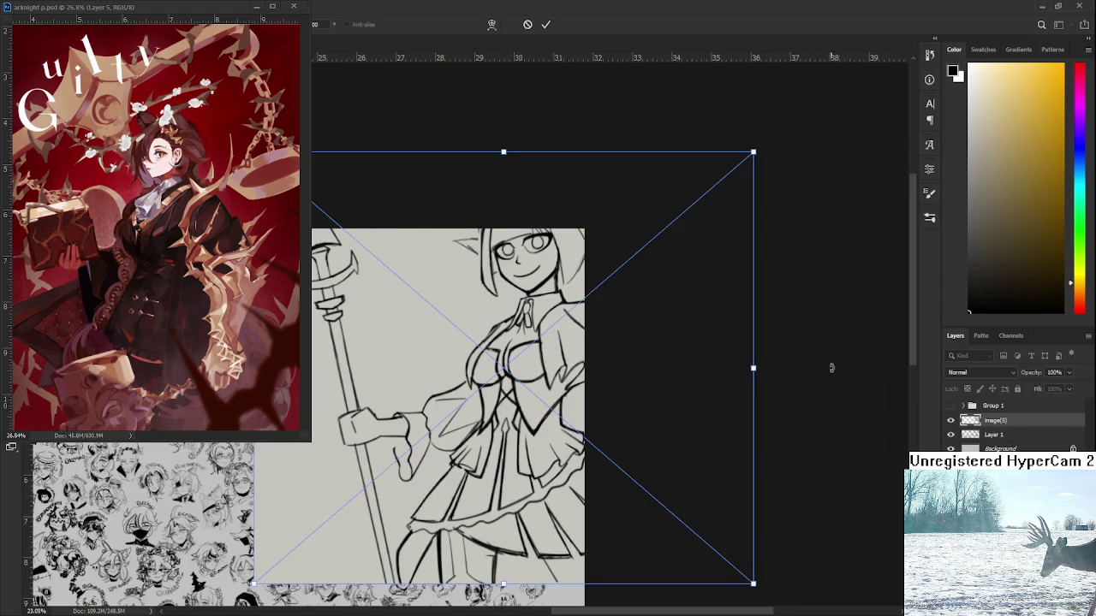
{"action": "scroll", "coordinate": [758, 385], "scroll_direction": "down", "scroll_amount": 3}
{"action": "left_click_drag", "start_coordinate": [364, 380], "coordinate": [438, 433]}
{"action": "key", "text": "Return"}
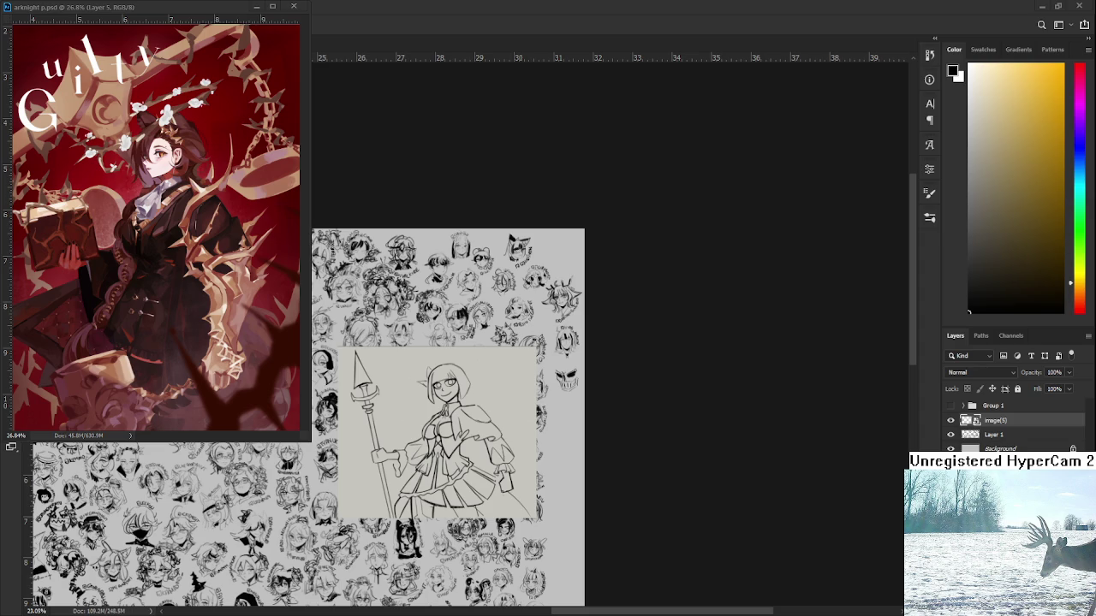
{"action": "scroll", "coordinate": [532, 404], "scroll_direction": "up", "scroll_amount": 2}
{"action": "scroll", "coordinate": [534, 404], "scroll_direction": "up", "scroll_amount": 1}
{"action": "scroll", "coordinate": [571, 468], "scroll_direction": "up", "scroll_amount": 1}
{"action": "scroll", "coordinate": [531, 472], "scroll_direction": "up", "scroll_amount": 1}
{"action": "key", "text": "ctrl+t"}
Enlarge the girl sketch and move it upward
{"action": "left_click_drag", "start_coordinate": [587, 245], "coordinate": [587, 172]}
{"action": "key", "text": "Return"}
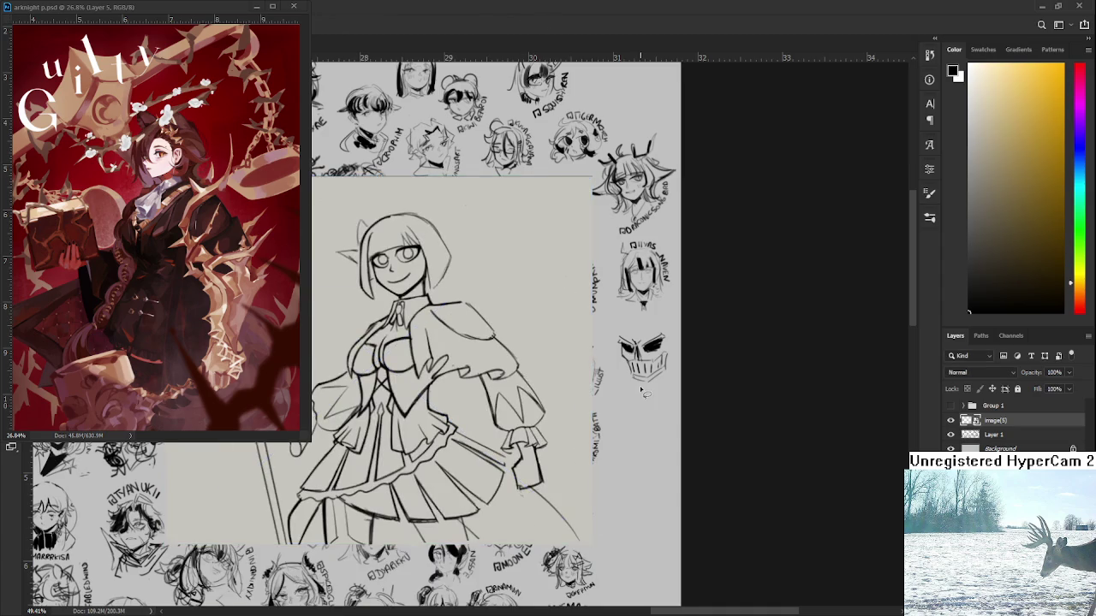
{"action": "scroll", "coordinate": [639, 385], "scroll_direction": "up", "scroll_amount": 2}
Draw a short stroke beneath the skull's jaw on Layer 1
{"action": "left_click_drag", "start_coordinate": [639, 385], "coordinate": [611, 396]}
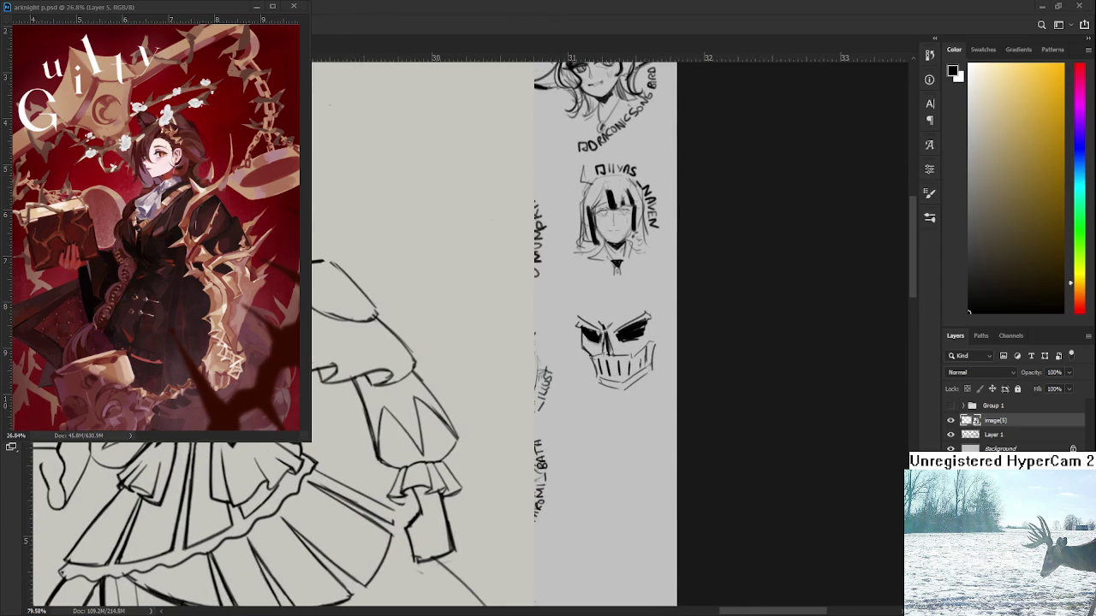
{"action": "key", "text": "b"}
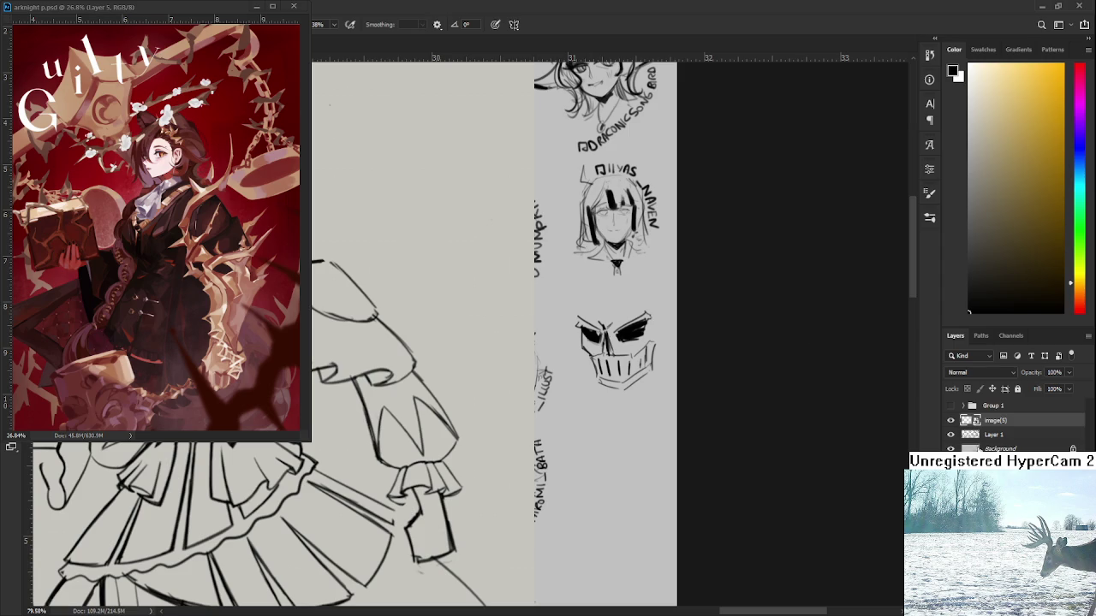
{"action": "left_click", "coordinate": [993, 436]}
{"action": "mouse_move", "coordinate": [615, 386]}
{"action": "left_mouse_down"}
{"action": "mouse_move", "coordinate": [623, 402]}
{"action": "mouse_move", "coordinate": [661, 371]}
{"action": "left_mouse_up"}
Draw the skull's neck, lower-left jaw and right-side outlines, undoing rejected strokes
{"action": "key", "text": "ctrl+z"}
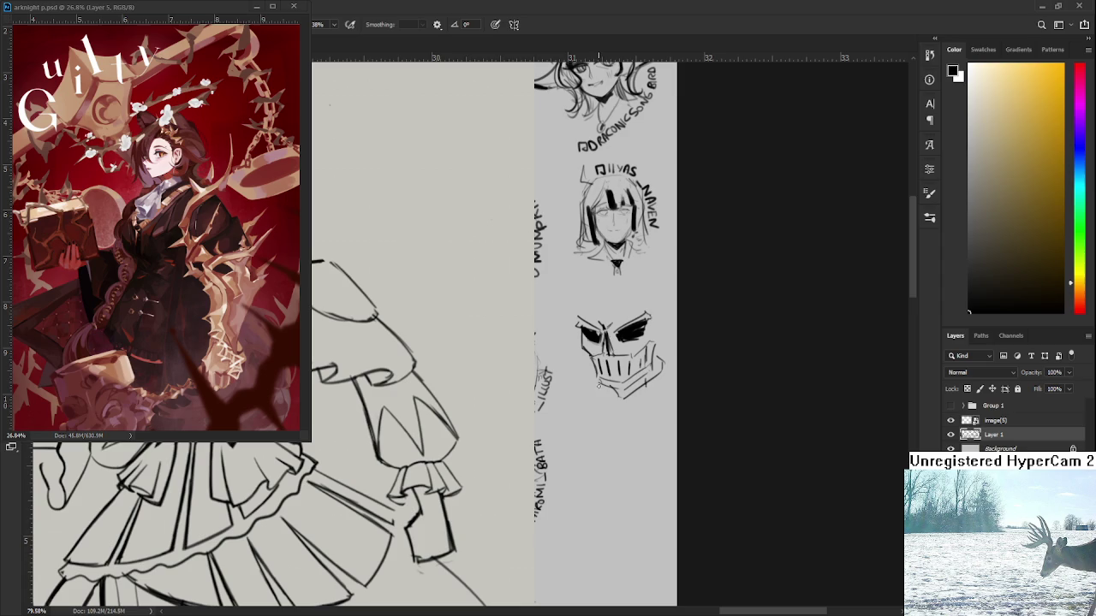
{"action": "left_click_drag", "start_coordinate": [596, 389], "coordinate": [589, 411]}
{"action": "mouse_move", "coordinate": [610, 392]}
{"action": "left_mouse_down"}
{"action": "mouse_move", "coordinate": [615, 421]}
{"action": "mouse_move", "coordinate": [662, 398]}
{"action": "left_mouse_up"}
{"action": "left_click_drag", "start_coordinate": [592, 379], "coordinate": [569, 399]}
{"action": "scroll", "coordinate": [667, 378], "scroll_direction": "up", "scroll_amount": 2}
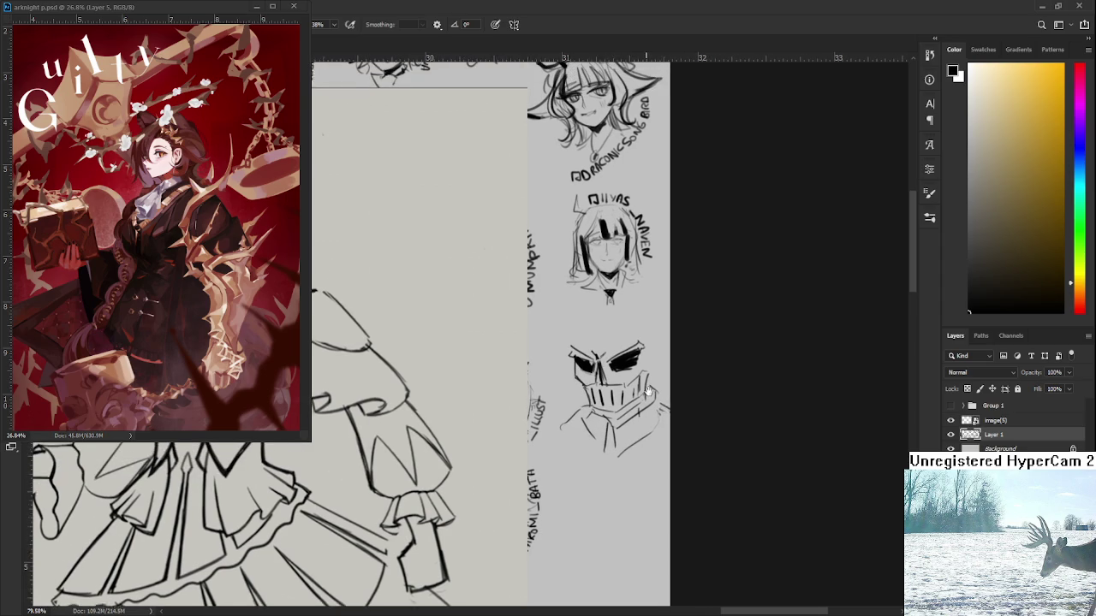
{"action": "mouse_move", "coordinate": [633, 359]}
{"action": "left_mouse_down"}
{"action": "mouse_move", "coordinate": [647, 353]}
{"action": "mouse_move", "coordinate": [654, 381]}
{"action": "left_mouse_up"}
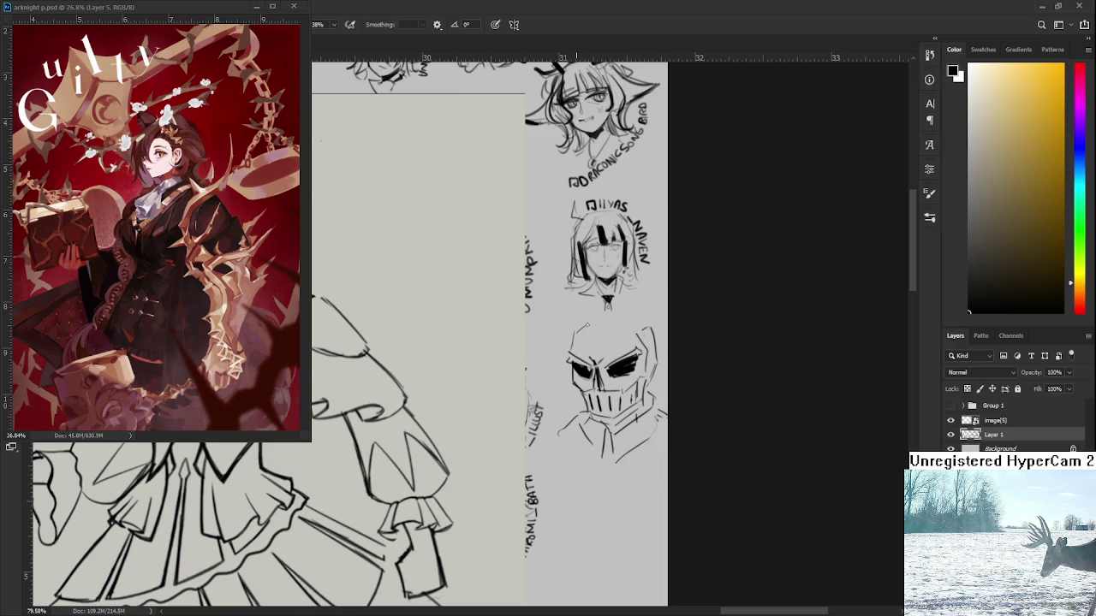
{"action": "left_click_drag", "start_coordinate": [589, 320], "coordinate": [632, 315]}
{"action": "key", "text": "ctrl+z"}
{"action": "key", "text": "ctrl+z"}
{"action": "key", "text": "e"}
{"action": "key", "text": "b"}
{"action": "mouse_move", "coordinate": [645, 324]}
{"action": "left_mouse_down"}
{"action": "mouse_move", "coordinate": [652, 387]}
{"action": "mouse_move", "coordinate": [663, 385]}
{"action": "left_mouse_up"}
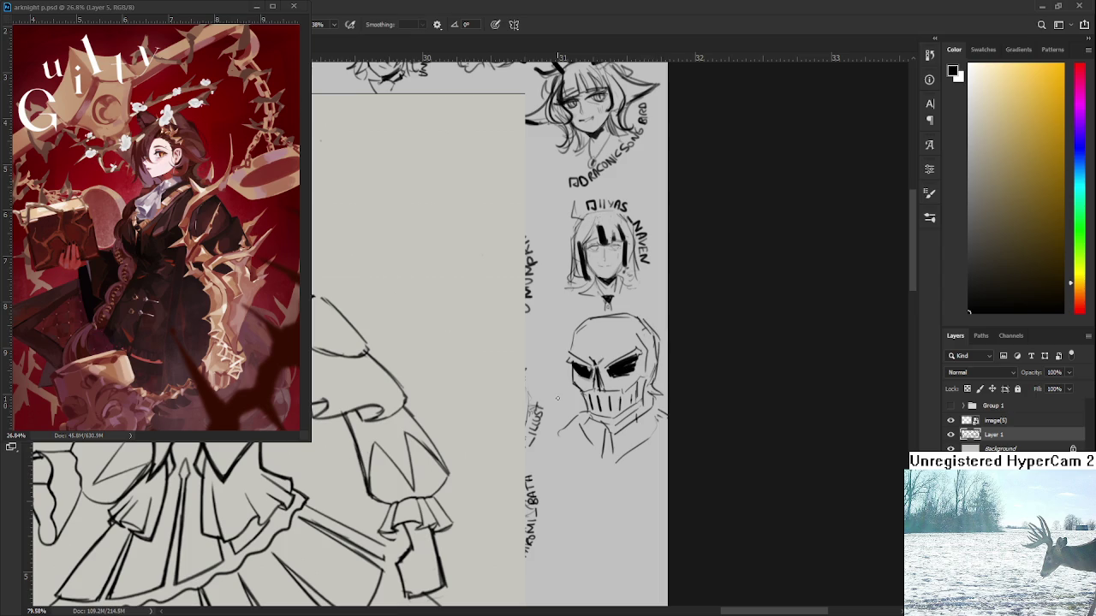
Lasso the skull, shrink it slightly and move it up, then commit and zoom in
{"action": "mouse_move", "coordinate": [630, 316]}
{"action": "left_mouse_down"}
{"action": "mouse_move", "coordinate": [613, 313]}
{"action": "mouse_move", "coordinate": [635, 358]}
{"action": "mouse_move", "coordinate": [625, 379]}
{"action": "left_mouse_up"}
{"action": "key", "text": "ctrl+t"}
{"action": "left_click_drag", "start_coordinate": [595, 428], "coordinate": [612, 377]}
{"action": "key", "text": "Return"}
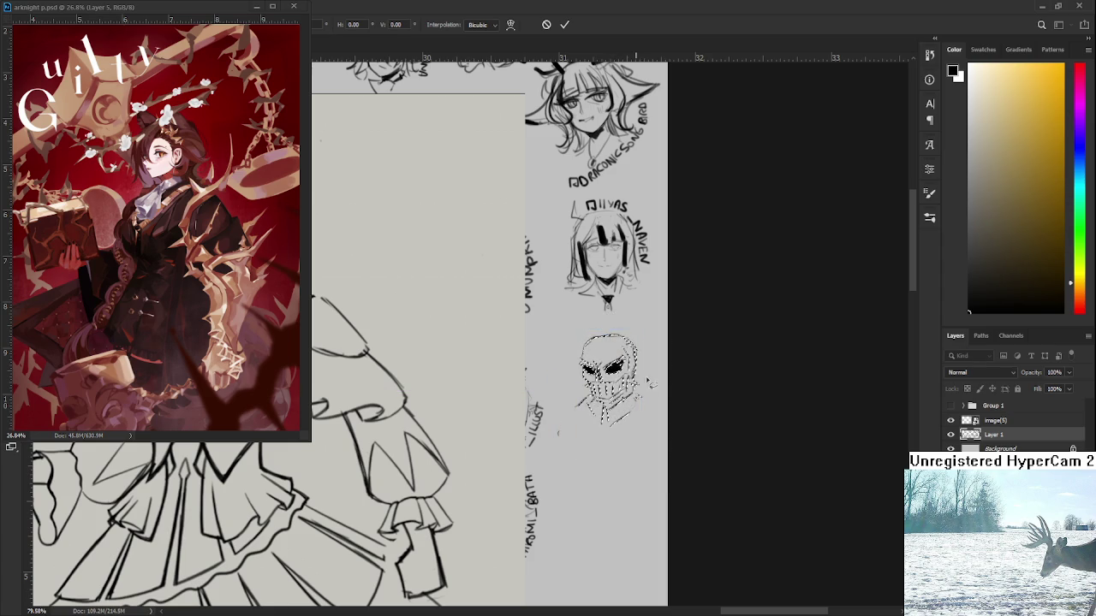
{"action": "key", "text": "b"}
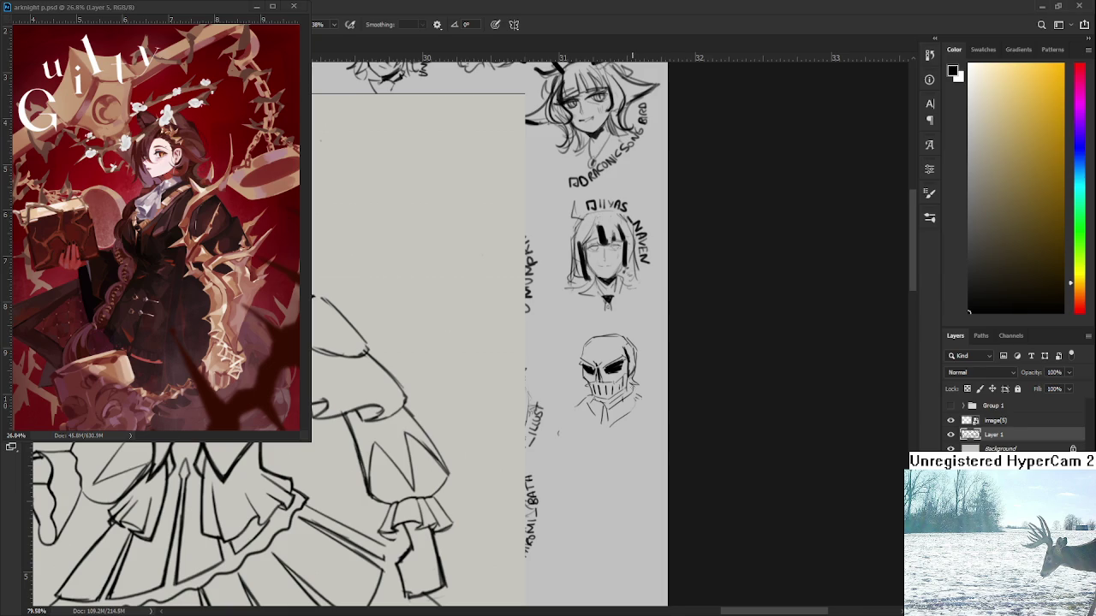
{"action": "scroll", "coordinate": [631, 392], "scroll_direction": "up", "scroll_amount": 3}
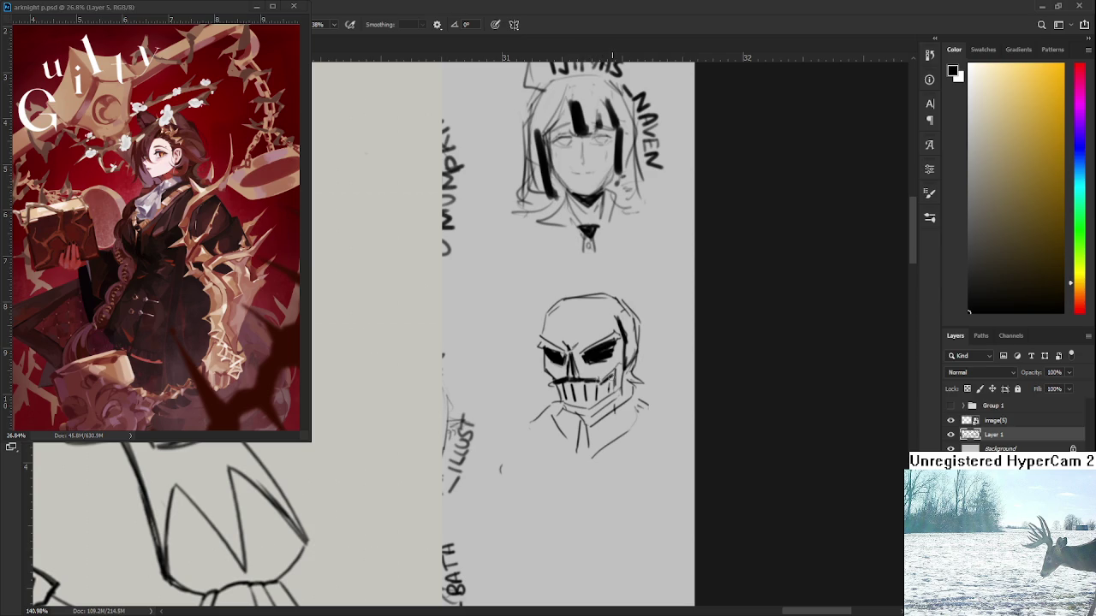
Hatch the right side of the skull-masked head with brush strokes
{"action": "key", "text": "e"}
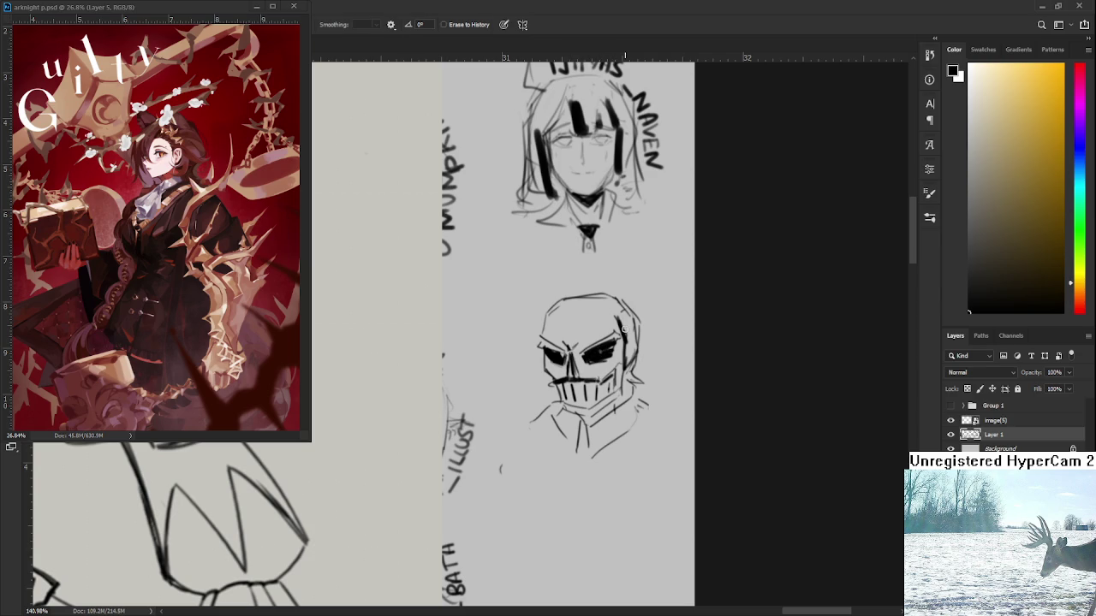
{"action": "key", "text": "b"}
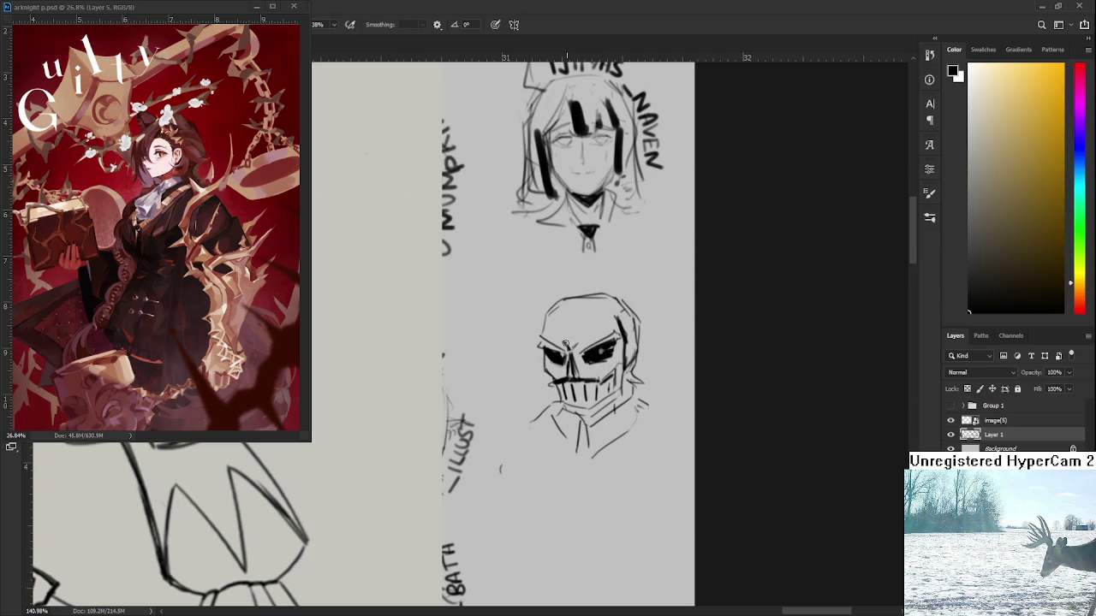
{"action": "left_click_drag", "start_coordinate": [633, 339], "coordinate": [632, 385]}
Fill the skull head's collar solid black, erasing to clean its edges
{"action": "mouse_move", "coordinate": [591, 432]}
{"action": "left_mouse_down"}
{"action": "mouse_move", "coordinate": [638, 400]}
{"action": "mouse_move", "coordinate": [592, 438]}
{"action": "mouse_move", "coordinate": [594, 458]}
{"action": "left_mouse_up"}
{"action": "key", "text": "ctrl+z"}
{"action": "mouse_move", "coordinate": [637, 412]}
{"action": "left_mouse_down"}
{"action": "mouse_move", "coordinate": [599, 445]}
{"action": "mouse_move", "coordinate": [592, 428]}
{"action": "left_mouse_up"}
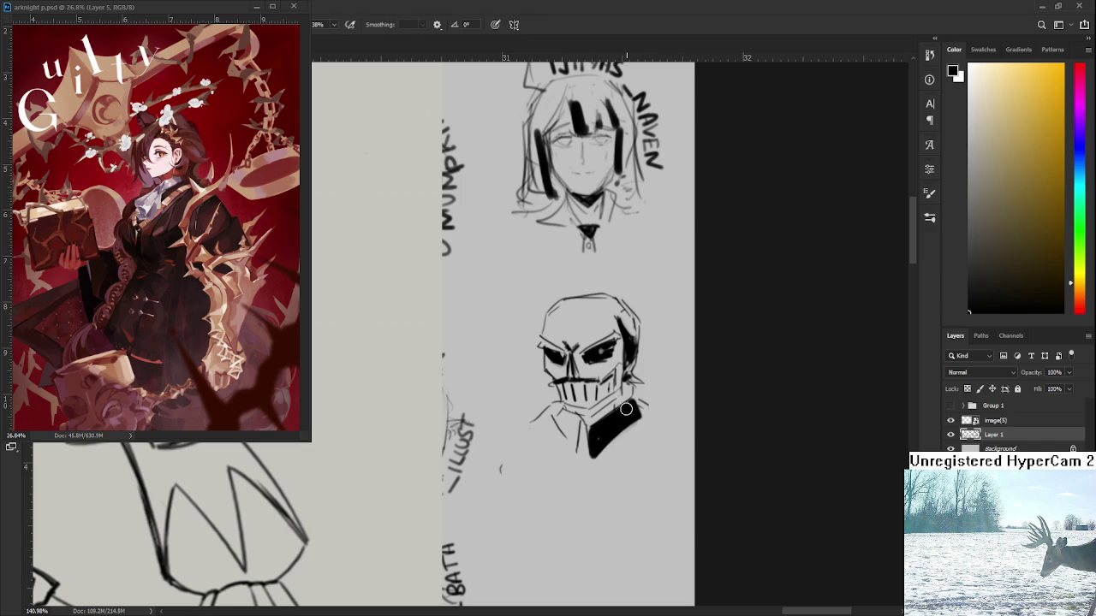
{"action": "mouse_move", "coordinate": [570, 409]}
{"action": "left_mouse_down"}
{"action": "mouse_move", "coordinate": [555, 447]}
{"action": "mouse_move", "coordinate": [569, 430]}
{"action": "mouse_move", "coordinate": [555, 427]}
{"action": "mouse_move", "coordinate": [570, 461]}
{"action": "left_mouse_up"}
{"action": "key", "text": "e"}
{"action": "mouse_move", "coordinate": [585, 425]}
{"action": "left_mouse_down"}
{"action": "mouse_move", "coordinate": [575, 453]}
{"action": "mouse_move", "coordinate": [594, 452]}
{"action": "mouse_move", "coordinate": [569, 447]}
{"action": "mouse_move", "coordinate": [589, 467]}
{"action": "mouse_move", "coordinate": [581, 471]}
{"action": "left_mouse_up"}
{"action": "key", "text": "b"}
{"action": "key", "text": "e"}
{"action": "key", "text": "b"}
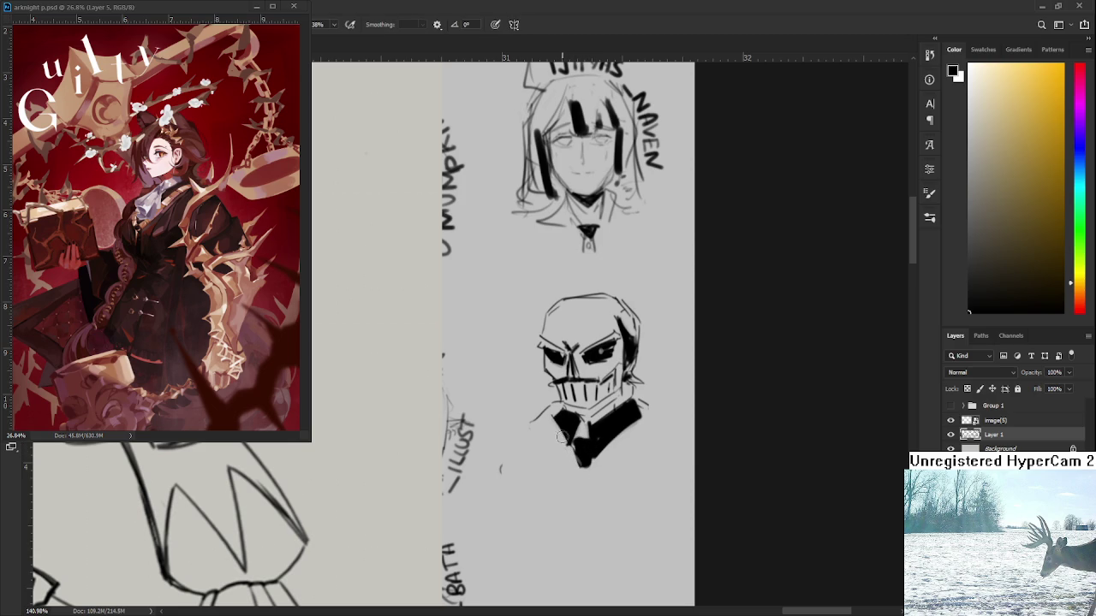
Draw an arc along the skull's top and rotate the canvas for lettering
{"action": "mouse_move", "coordinate": [567, 420]}
{"action": "left_mouse_down"}
{"action": "mouse_move", "coordinate": [564, 462]}
{"action": "mouse_move", "coordinate": [615, 457]}
{"action": "left_mouse_up"}
{"action": "left_click_drag", "start_coordinate": [653, 354], "coordinate": [625, 419]}
{"action": "left_click_drag", "start_coordinate": [529, 371], "coordinate": [561, 357]}
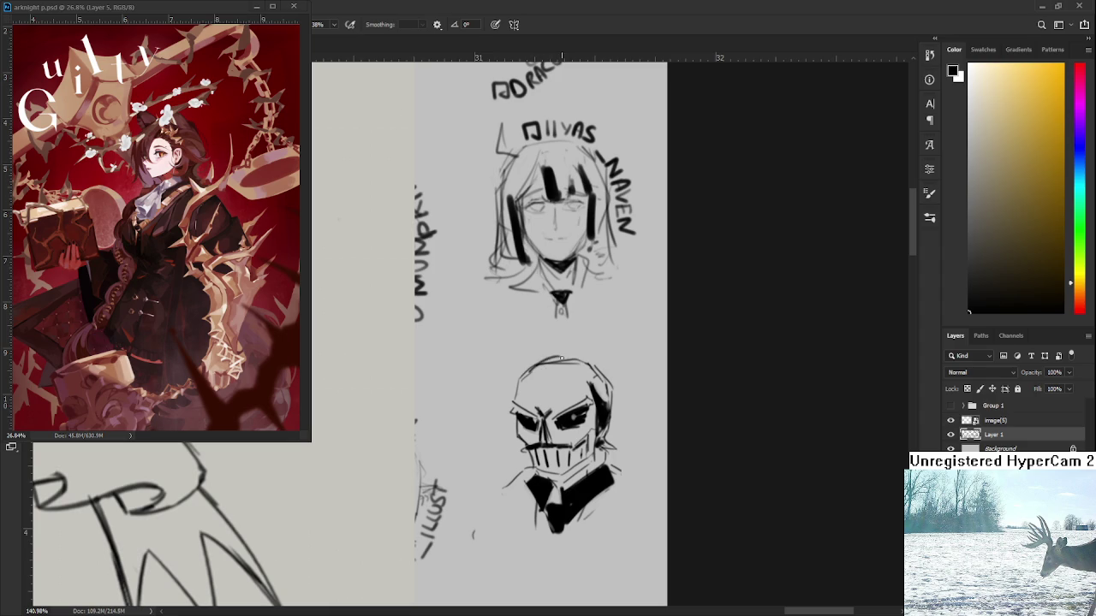
{"action": "key", "text": "e"}
{"action": "key", "text": "b"}
{"action": "mouse_move", "coordinate": [515, 357]}
{"action": "left_mouse_down"}
{"action": "mouse_move", "coordinate": [530, 348]}
{"action": "mouse_move", "coordinate": [527, 363]}
{"action": "mouse_move", "coordinate": [546, 339]}
{"action": "mouse_move", "coordinate": [535, 356]}
{"action": "mouse_move", "coordinate": [565, 351]}
{"action": "mouse_move", "coordinate": [590, 333]}
{"action": "left_mouse_up"}
{"action": "key", "text": "ctrl+z"}
{"action": "key", "text": "r"}
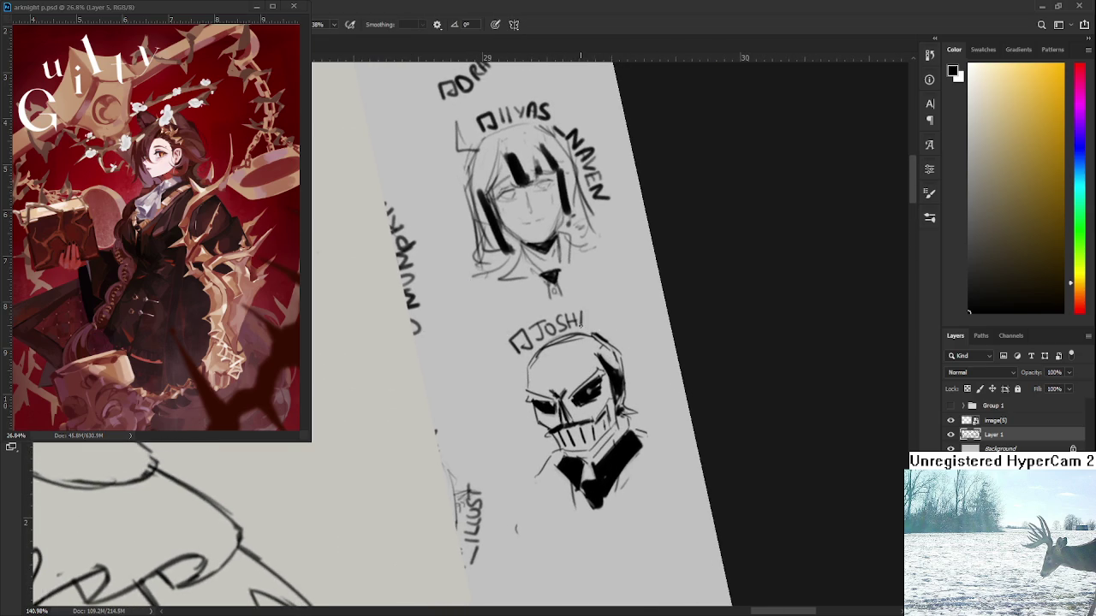
Rotate the canvas back upright and zoom out to see the whole head sheet
{"action": "key", "text": "r"}
{"action": "mouse_move", "coordinate": [582, 320]}
{"action": "left_mouse_down"}
{"action": "mouse_move", "coordinate": [574, 269]}
{"action": "mouse_move", "coordinate": [571, 281]}
{"action": "mouse_move", "coordinate": [623, 270]}
{"action": "mouse_move", "coordinate": [660, 295]}
{"action": "left_mouse_up"}
{"action": "key", "text": "r"}
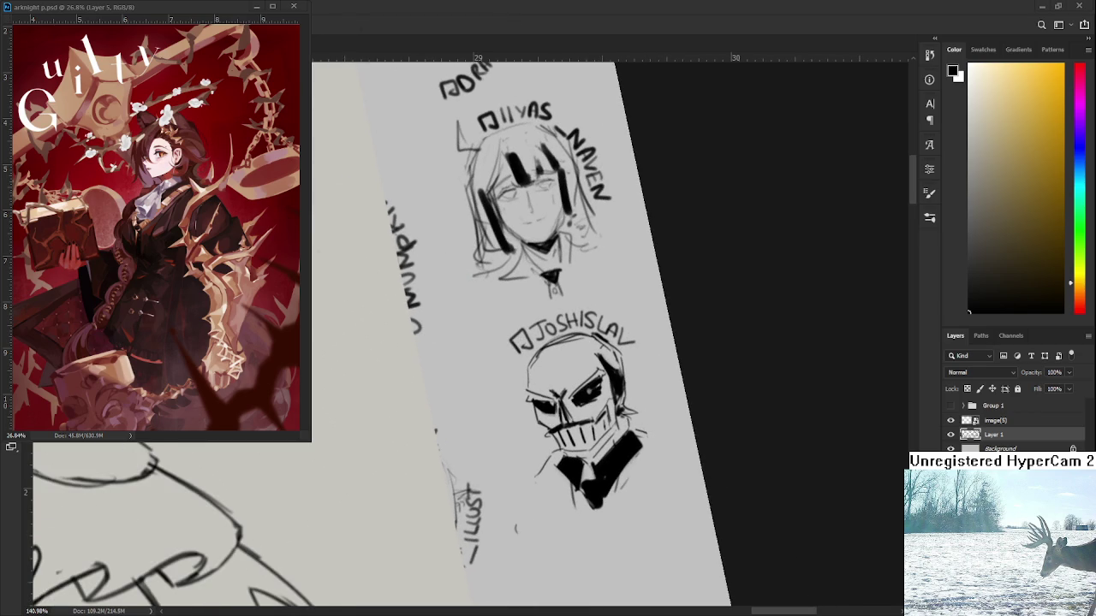
{"action": "scroll", "coordinate": [702, 392], "scroll_direction": "down", "scroll_amount": 5}
{"action": "left_click_drag", "start_coordinate": [702, 392], "coordinate": [741, 454]}
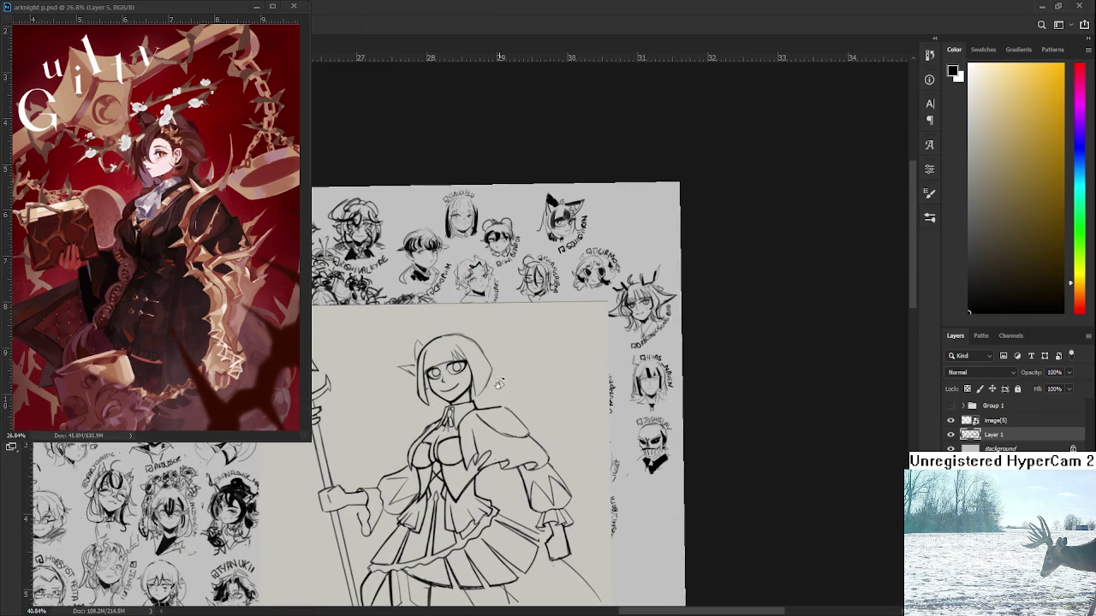
Delete the image(5) reference layer
{"action": "left_click", "coordinate": [995, 421]}
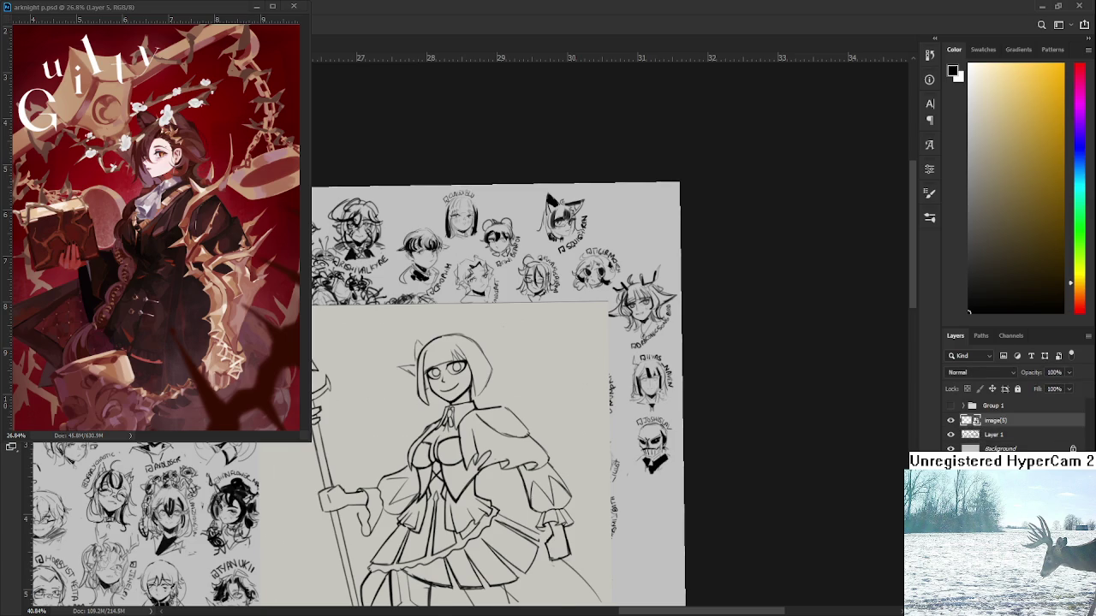
{"action": "key", "text": "Delete"}
{"action": "scroll", "coordinate": [438, 603], "scroll_direction": "up", "scroll_amount": 3}
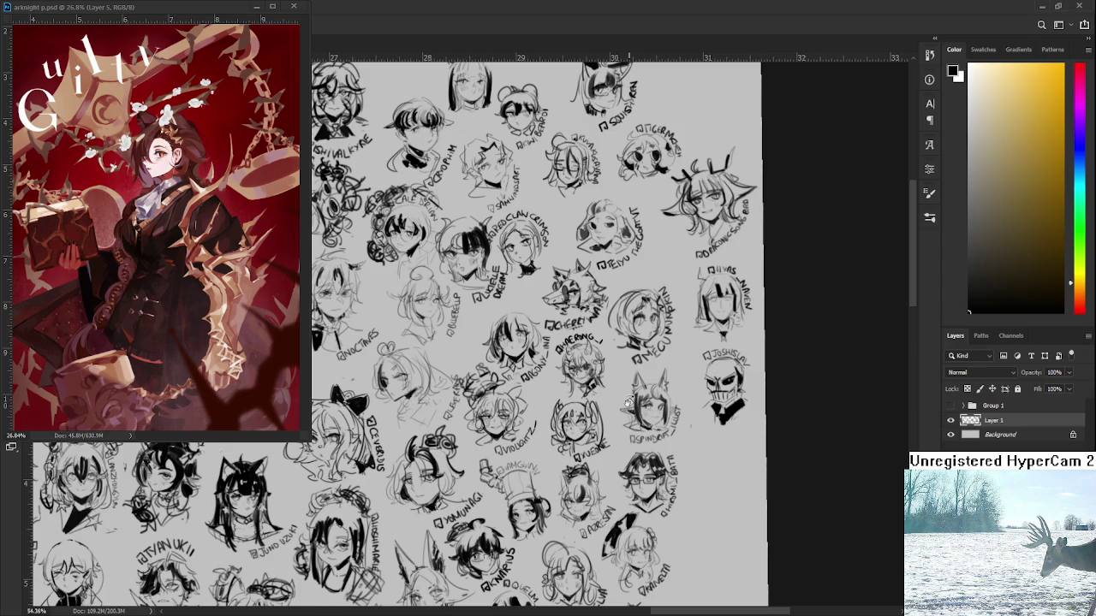
Make arknight p.psd the active document
{"action": "scroll", "coordinate": [650, 409], "scroll_direction": "down", "scroll_amount": 1}
{"action": "scroll", "coordinate": [659, 413], "scroll_direction": "down", "scroll_amount": 1}
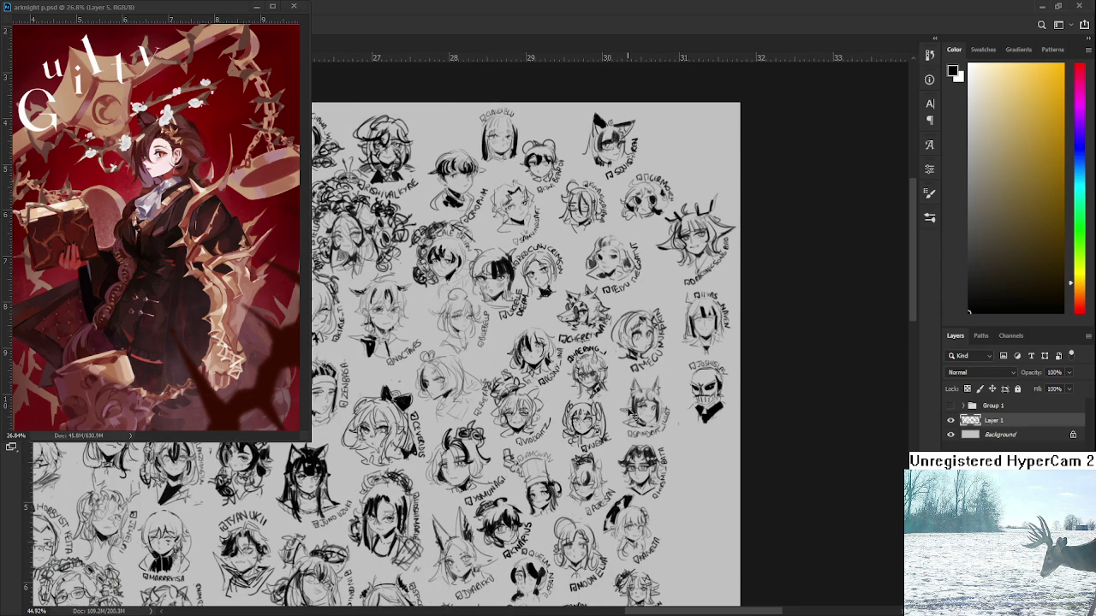
{"action": "left_click", "coordinate": [228, 14]}
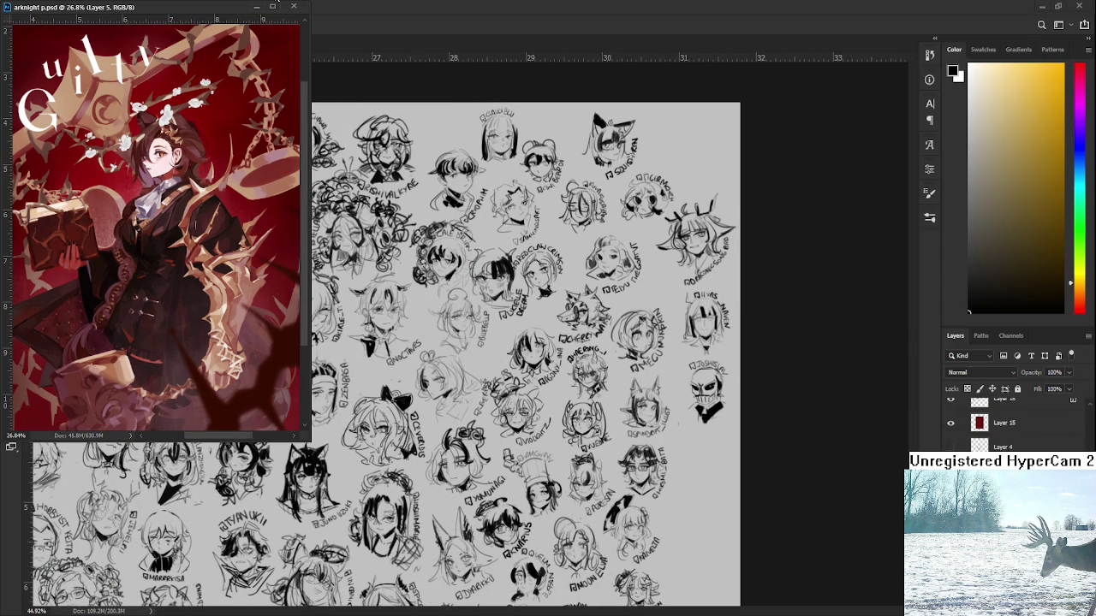
Return to the framed spear-girl sketch and hide Layer 8's background figures
{"action": "key", "text": "ctrl+Tab"}
{"action": "scroll", "coordinate": [546, 397], "scroll_direction": "up", "scroll_amount": 2}
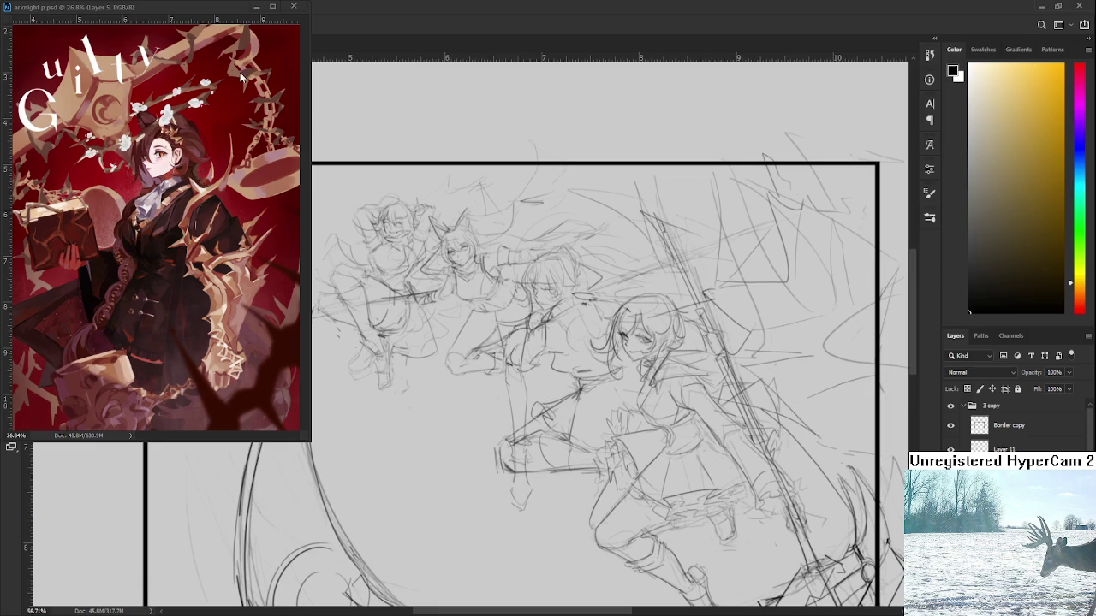
{"action": "left_click", "coordinate": [202, 9]}
{"action": "mouse_move", "coordinate": [558, 494]}
{"action": "left_mouse_down"}
{"action": "mouse_move", "coordinate": [500, 428]}
{"action": "mouse_move", "coordinate": [521, 440]}
{"action": "left_mouse_up"}
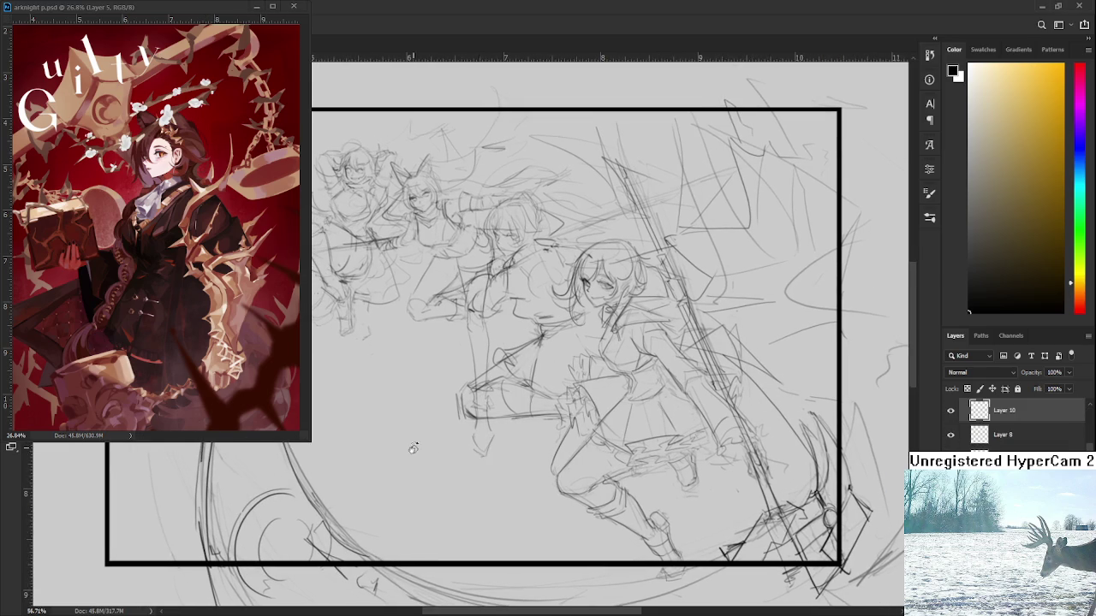
{"action": "left_click", "coordinate": [950, 435]}
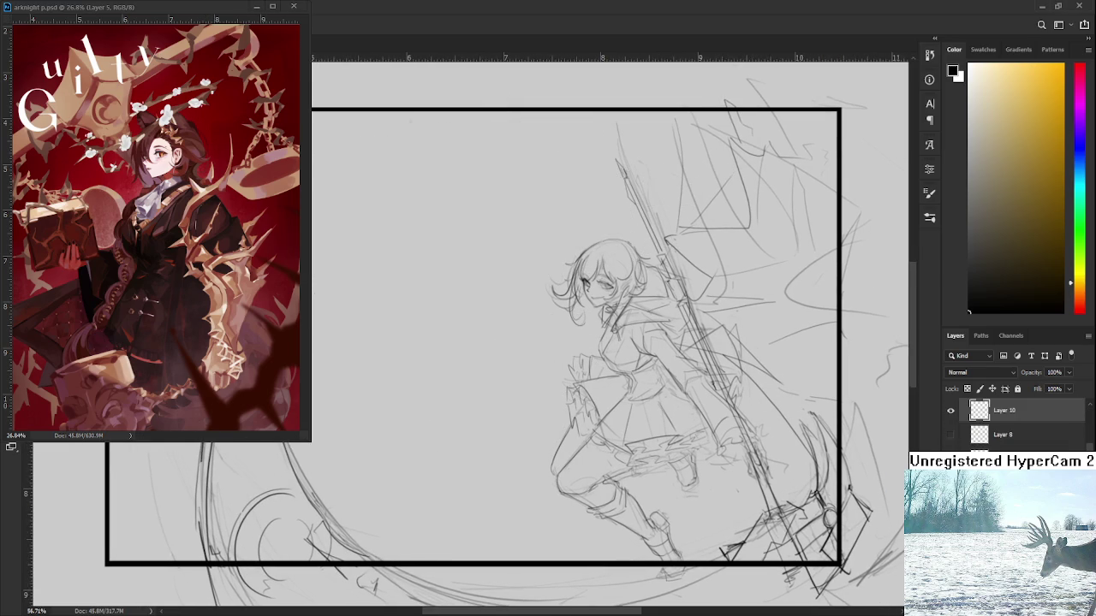
Toggle Layer 10's sketch off and on to compare the drawing
{"action": "scroll", "coordinate": [743, 488], "scroll_direction": "down", "scroll_amount": 2}
{"action": "scroll", "coordinate": [743, 488], "scroll_direction": "down", "scroll_amount": 2}
{"action": "scroll", "coordinate": [743, 488], "scroll_direction": "up", "scroll_amount": 1}
{"action": "scroll", "coordinate": [743, 488], "scroll_direction": "up", "scroll_amount": 1}
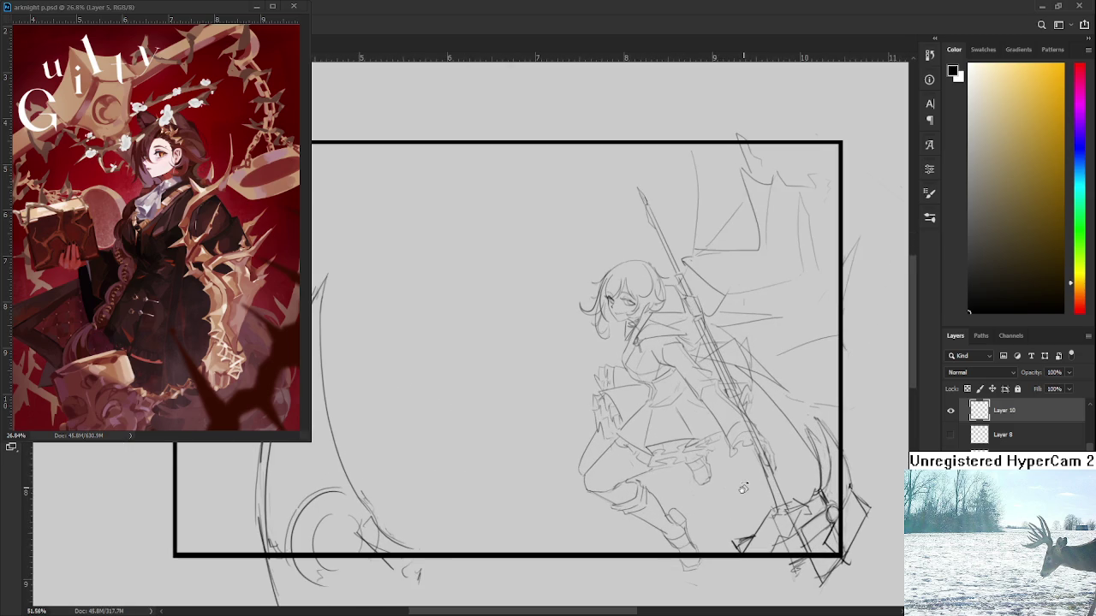
{"action": "mouse_move", "coordinate": [745, 479]}
{"action": "left_mouse_down"}
{"action": "mouse_move", "coordinate": [734, 465]}
{"action": "mouse_move", "coordinate": [733, 519]}
{"action": "left_mouse_up"}
{"action": "left_click", "coordinate": [950, 412]}
{"action": "left_click", "coordinate": [951, 412]}
{"action": "scroll", "coordinate": [956, 418], "scroll_direction": "up", "scroll_amount": 1}
{"action": "left_click", "coordinate": [950, 440]}
{"action": "left_click", "coordinate": [950, 440]}
{"action": "left_click", "coordinate": [950, 440]}
{"action": "left_click", "coordinate": [950, 440]}
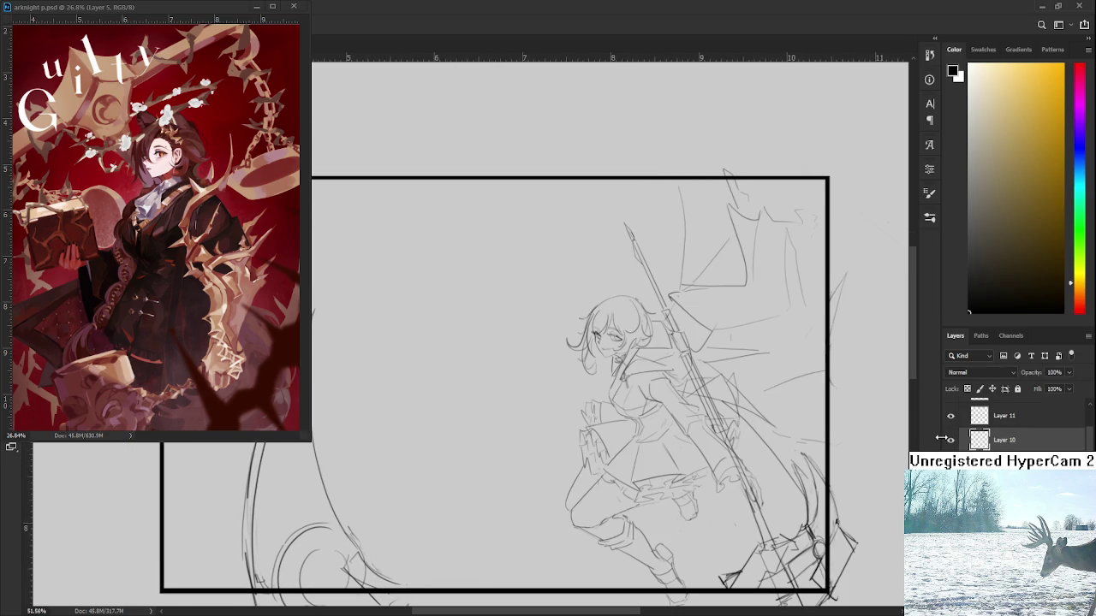
Select a curved area of the sketch, then clear the selection
{"action": "mouse_move", "coordinate": [789, 470]}
{"action": "left_mouse_down"}
{"action": "mouse_move", "coordinate": [820, 458]}
{"action": "mouse_move", "coordinate": [852, 604]}
{"action": "left_mouse_up"}
{"action": "mouse_move", "coordinate": [743, 610]}
{"action": "left_mouse_down"}
{"action": "mouse_move", "coordinate": [738, 544]}
{"action": "mouse_move", "coordinate": [828, 415]}
{"action": "left_mouse_up"}
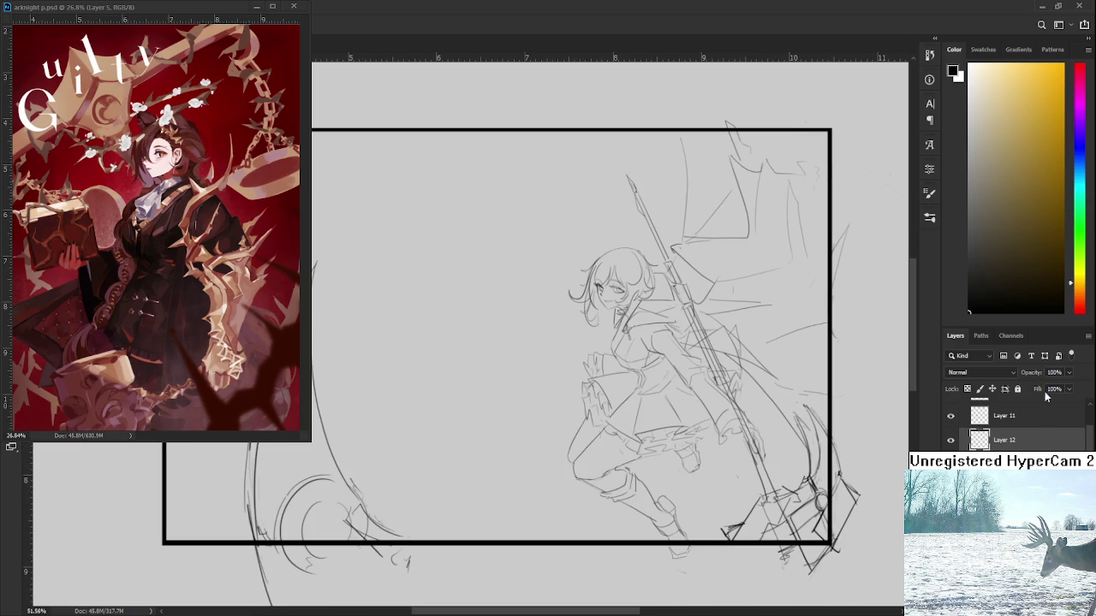
{"action": "key", "text": "ctrl+d"}
{"action": "scroll", "coordinate": [1018, 428], "scroll_direction": "up", "scroll_amount": 1}
Create new Layer 11 for refined lines and center the staff and legs
{"action": "key", "text": "ctrl+shift+alt+n"}
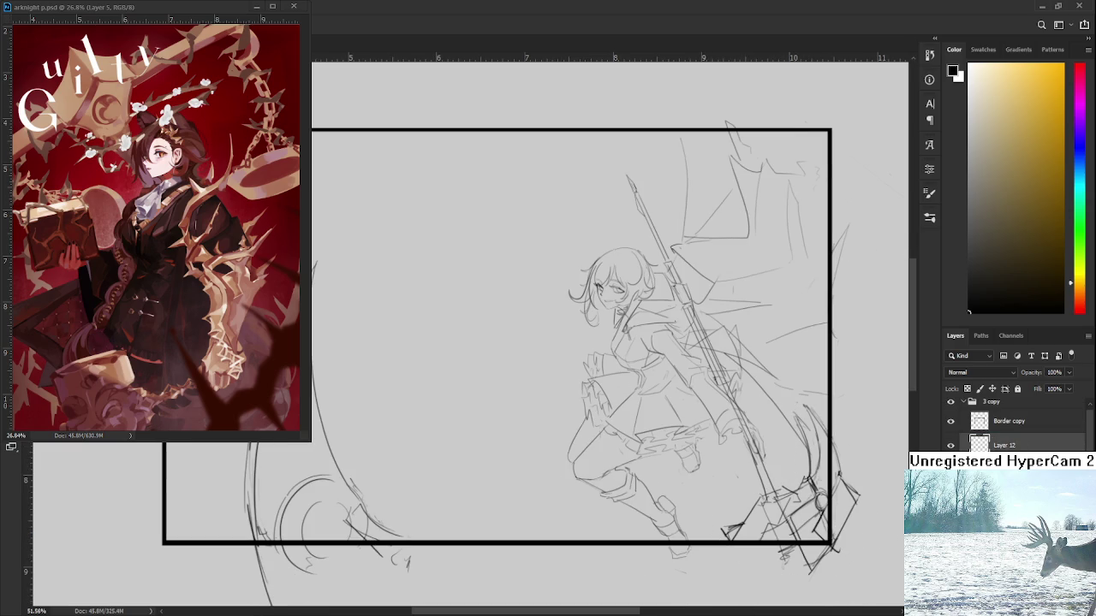
{"action": "left_click", "coordinate": [951, 447]}
{"action": "left_click", "coordinate": [950, 446]}
{"action": "left_click", "coordinate": [951, 447]}
{"action": "left_click", "coordinate": [951, 446]}
{"action": "scroll", "coordinate": [760, 441], "scroll_direction": "down", "scroll_amount": 3}
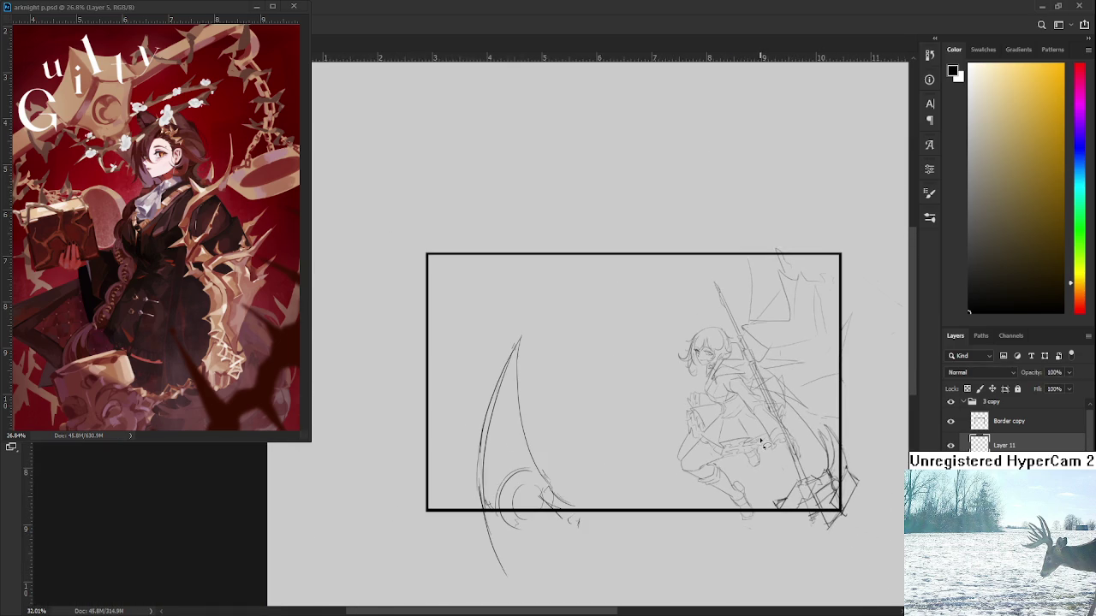
{"action": "scroll", "coordinate": [777, 521], "scroll_direction": "up", "scroll_amount": 3}
{"action": "scroll", "coordinate": [775, 446], "scroll_direction": "up", "scroll_amount": 2}
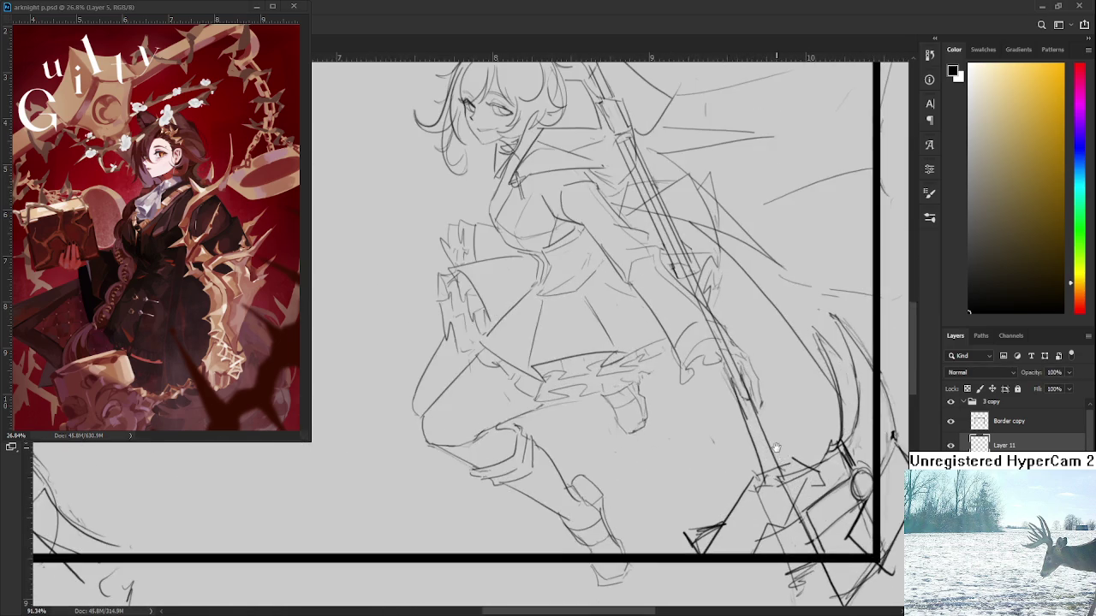
{"action": "left_click_drag", "start_coordinate": [775, 447], "coordinate": [713, 462]}
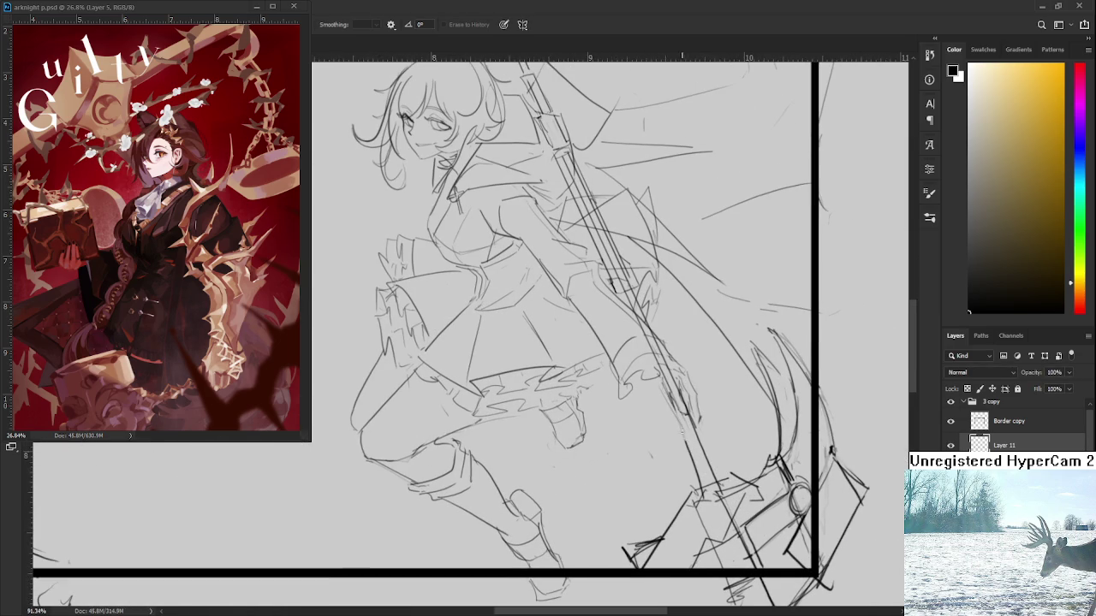
Sketch lines along the staff, erasing and redrawing stray marks beside it
{"action": "key", "text": "b"}
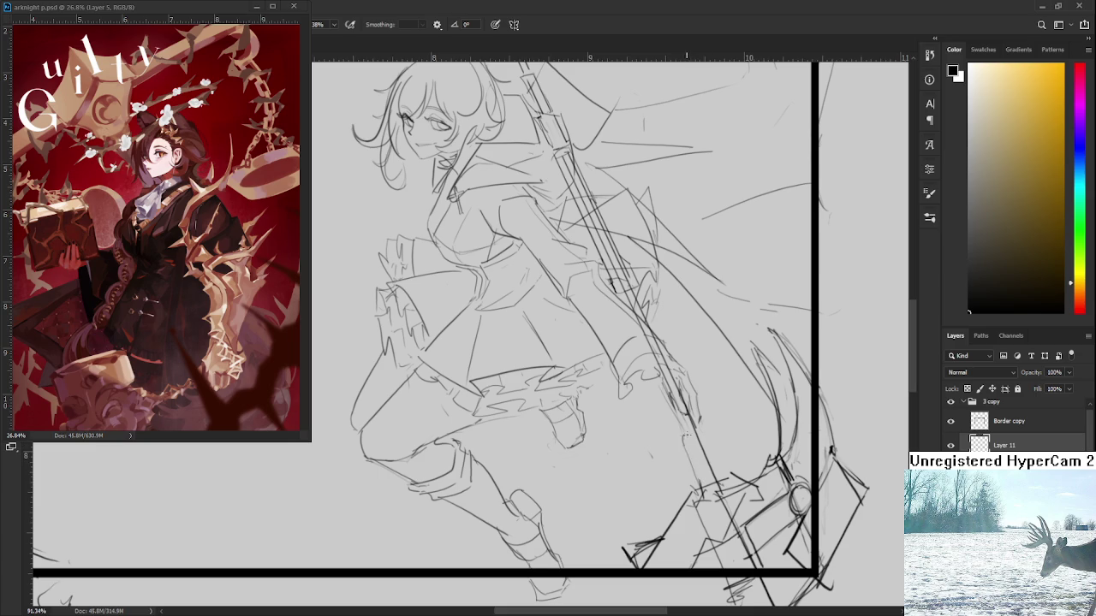
{"action": "left_click_drag", "start_coordinate": [673, 396], "coordinate": [693, 480]}
{"action": "key", "text": "e"}
{"action": "left_click_drag", "start_coordinate": [698, 446], "coordinate": [715, 481]}
{"action": "key", "text": "b"}
{"action": "left_click_drag", "start_coordinate": [693, 423], "coordinate": [719, 483]}
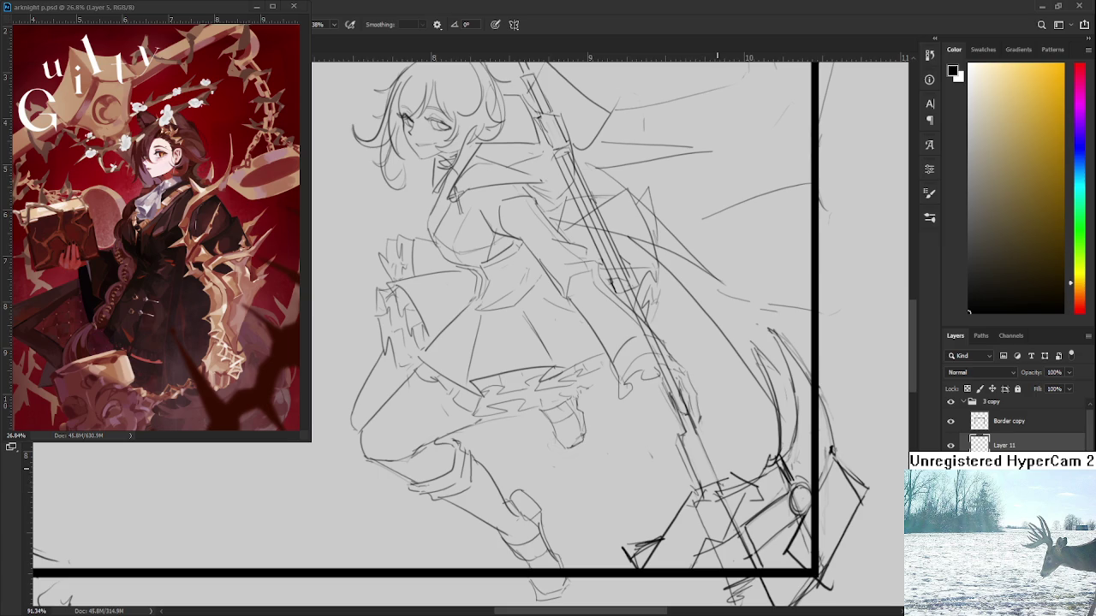